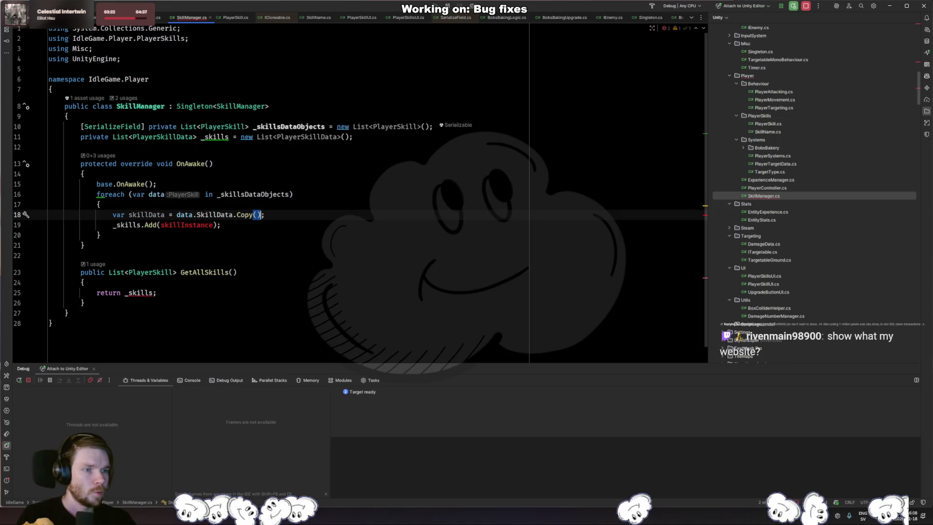
Replace skillInstance with skillData on the line that adds to _skills
double_click(186, 224)
type("sk")
key("Return")
left_click(83, 245)
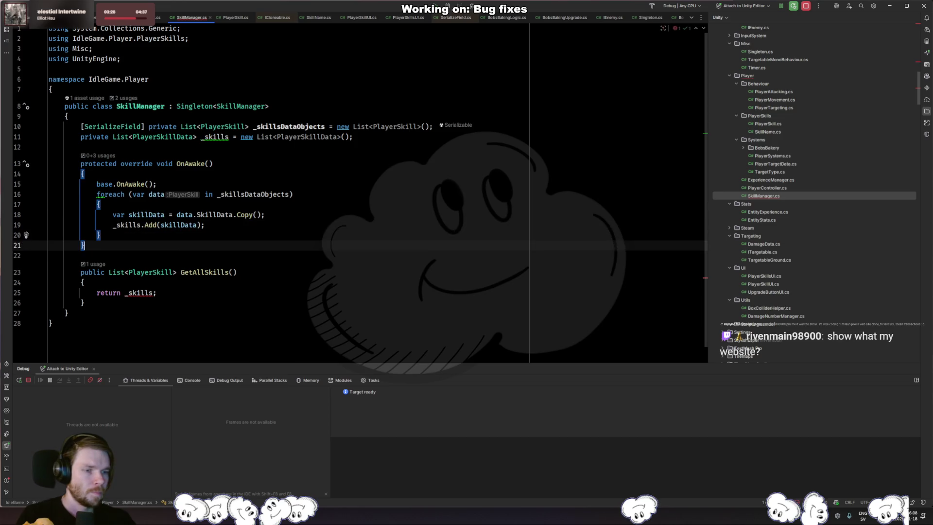
Change GetAllSkills' return type to List<PlayerSkillData>, then go to PlayerSkillsUI.cs and Unity
left_click(157, 292)
left_click(188, 272)
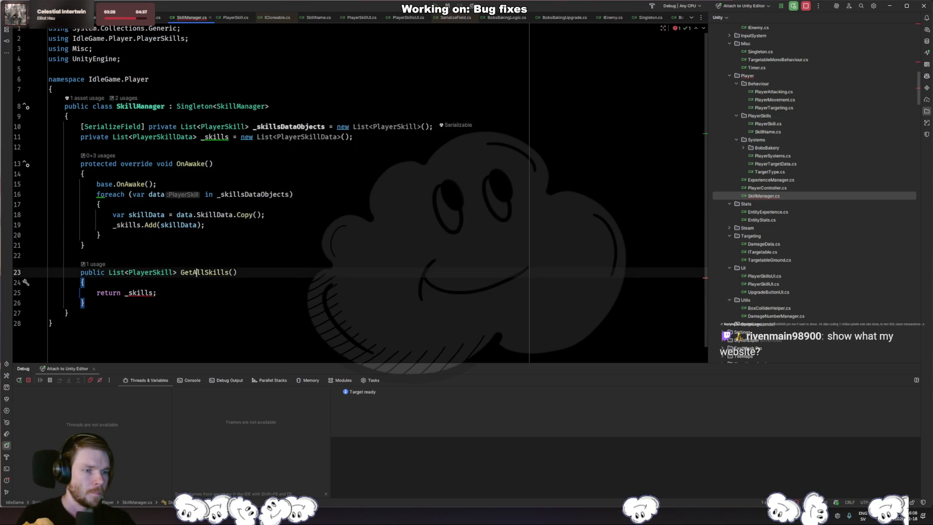
left_click(174, 272)
type("Data")
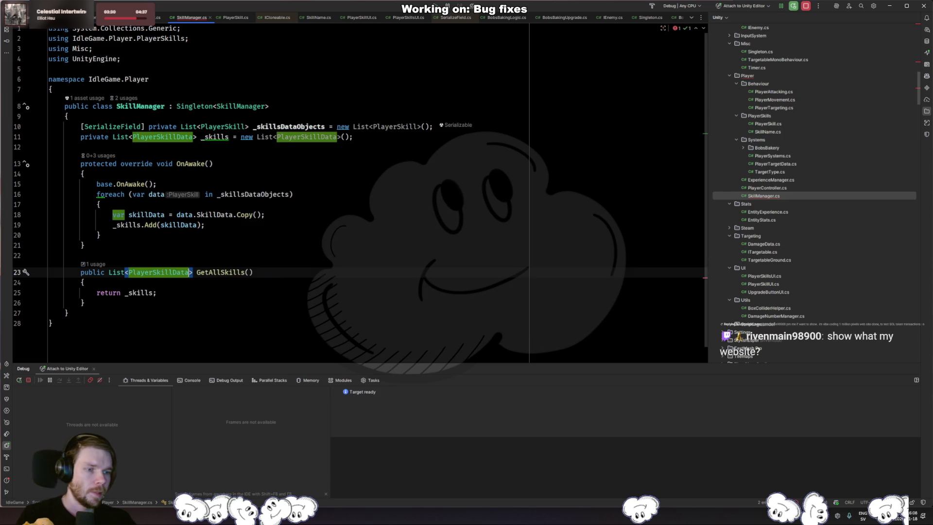
key("ctrl+Tab")
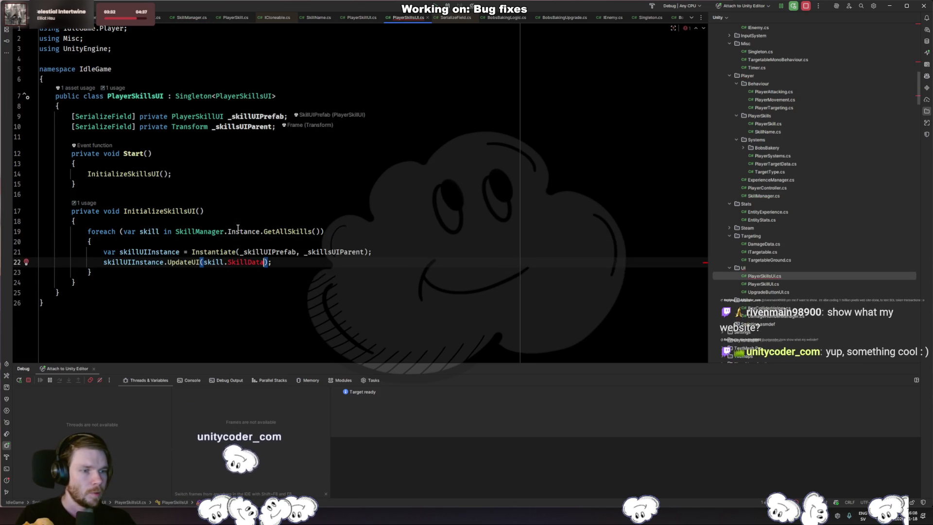
key("alt+Tab")
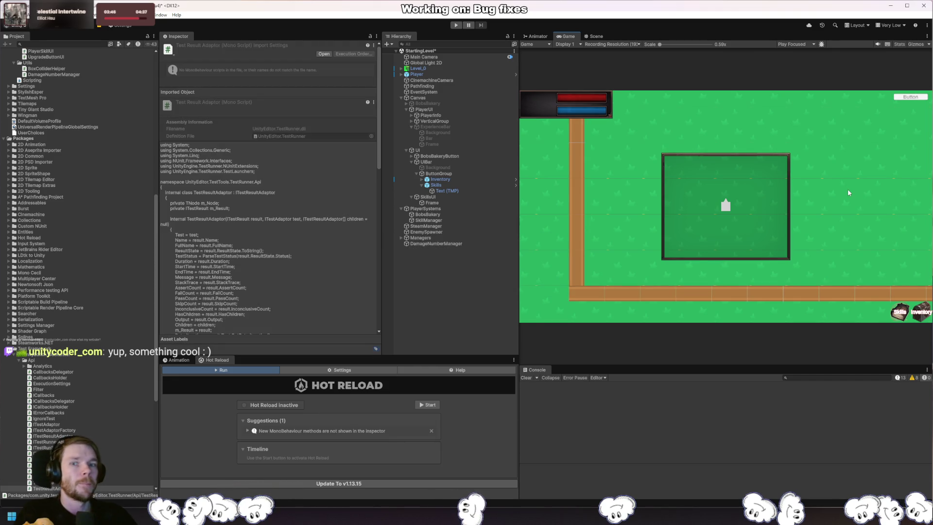
Run the game briefly, stop it, and select the SkillManager object
left_click(456, 25)
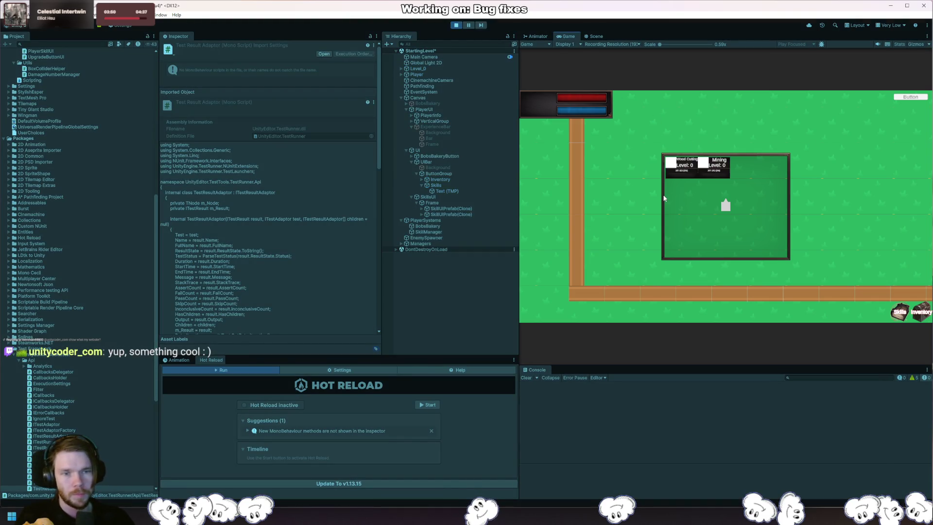
key("ctrl+p")
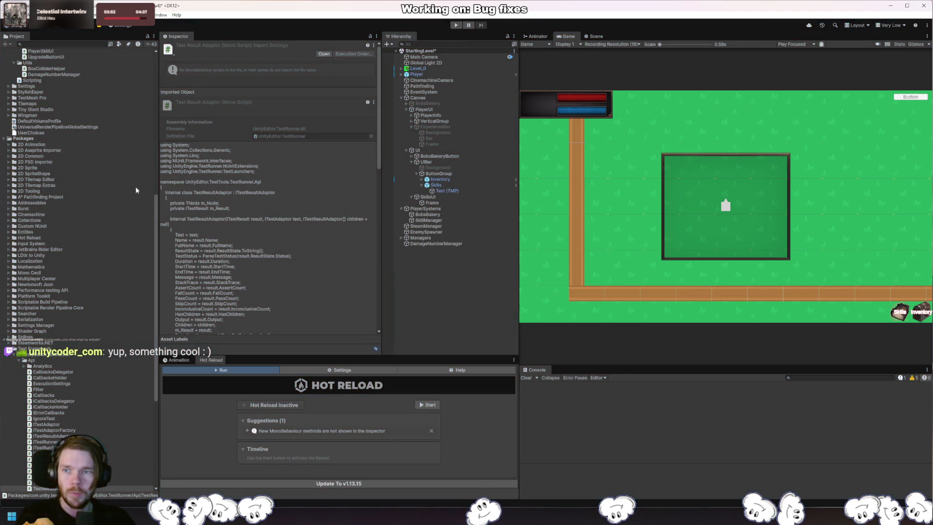
scroll(104, 247, "up", 5)
scroll(104, 249, "up", 10)
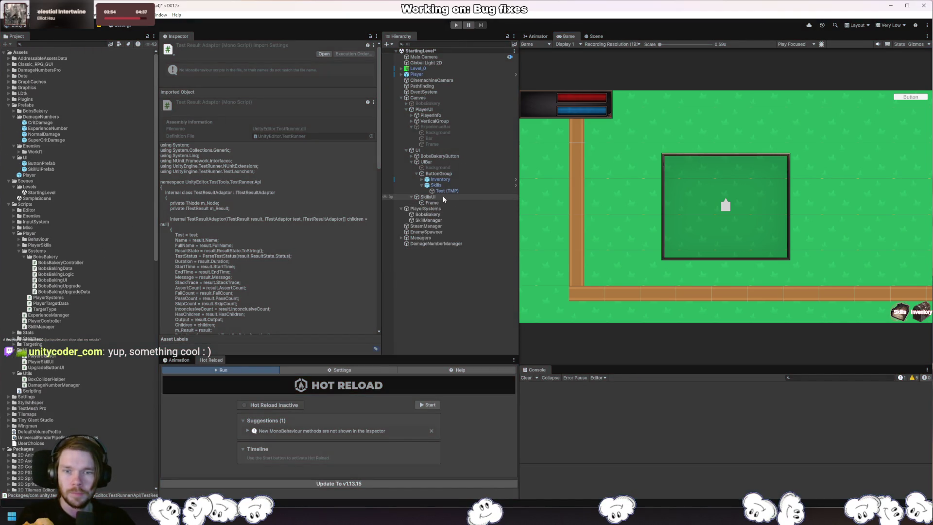
left_click(437, 220)
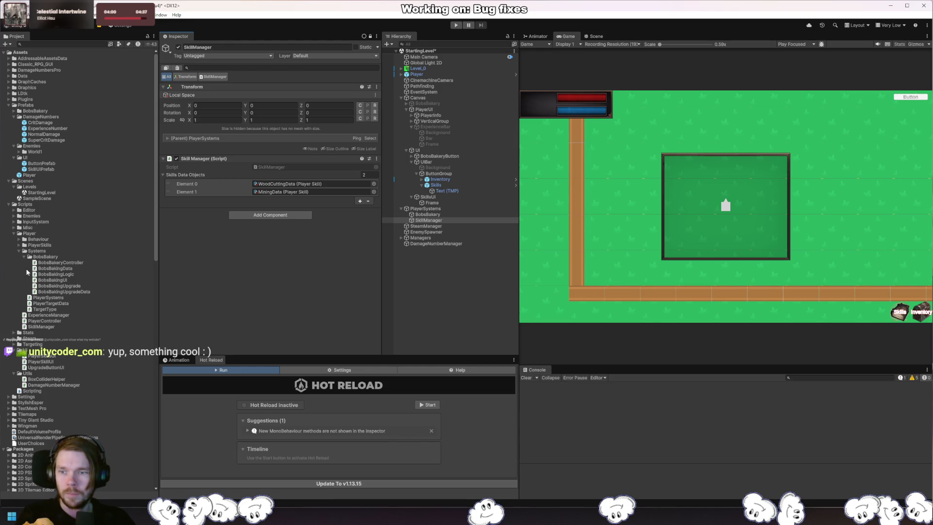
Empty SkillManager's Skills Data Objects list by removing both existing entries
left_click(8, 76)
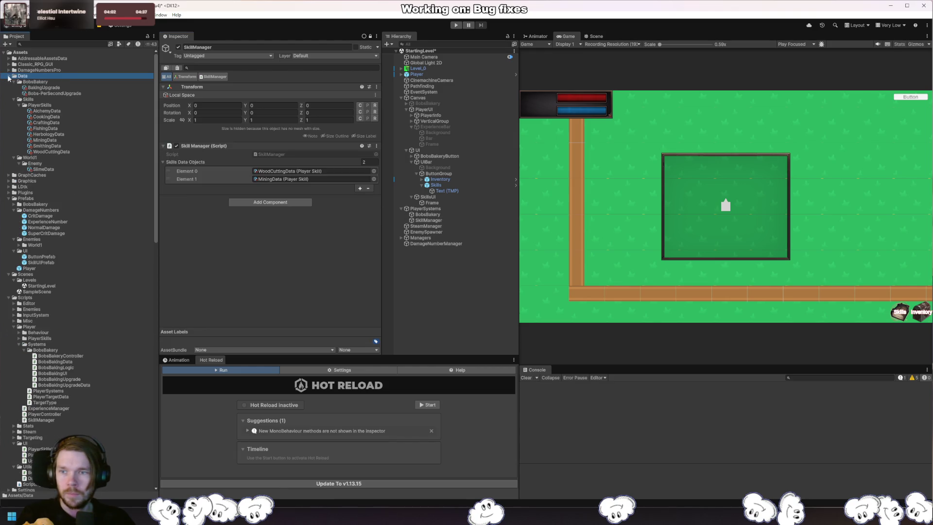
left_click(59, 112)
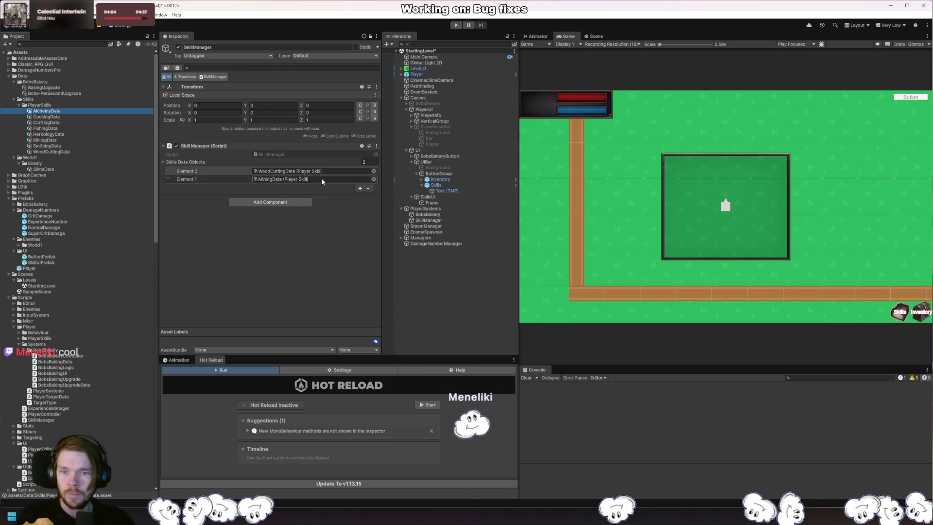
left_click(225, 169)
key("Delete")
left_click(218, 178)
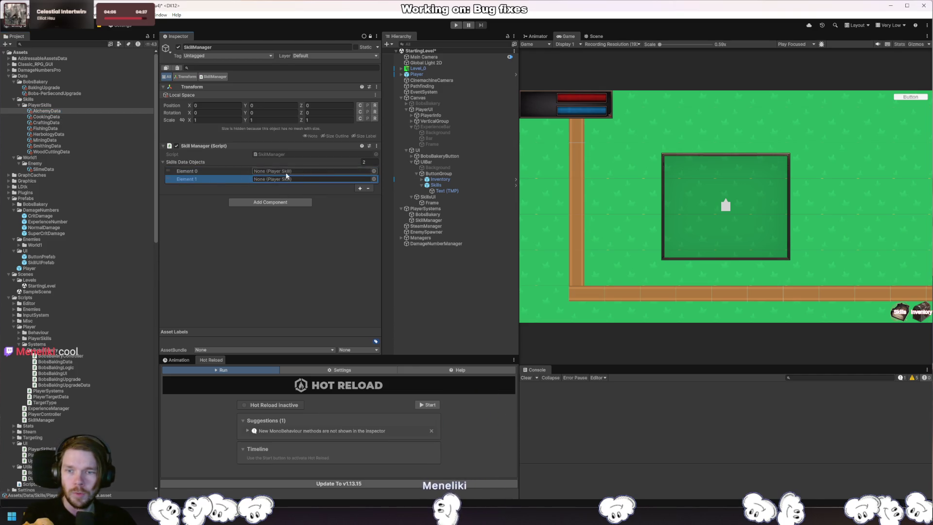
left_click(368, 188)
left_click(367, 180)
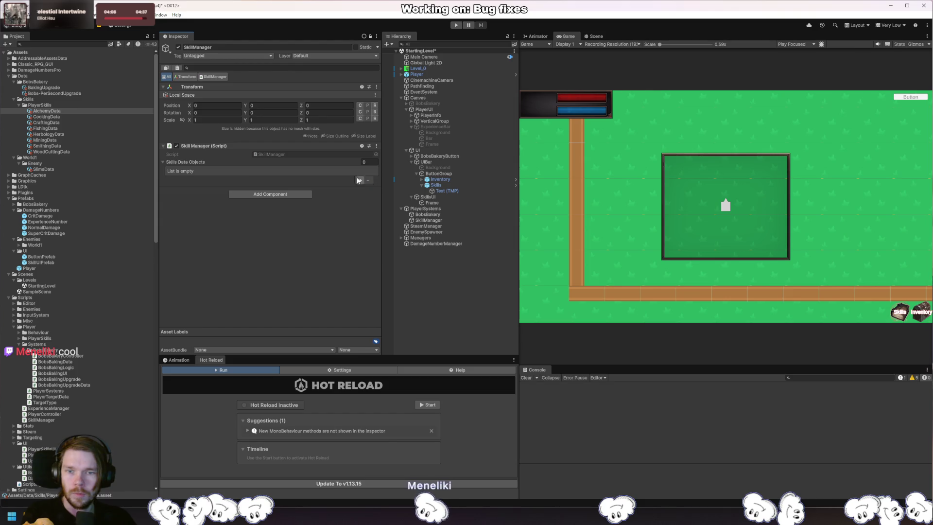
Drag all eight skill assets, AlchemyData to WoodCuttingData, into the list and run the game
left_click(53, 151, "shift")
left_click_drag(53, 151, 185, 162)
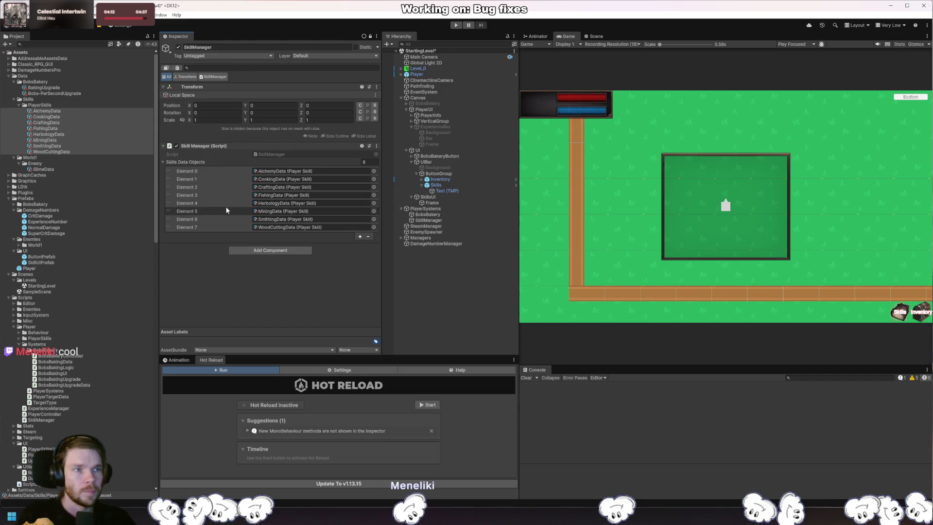
left_click(455, 25)
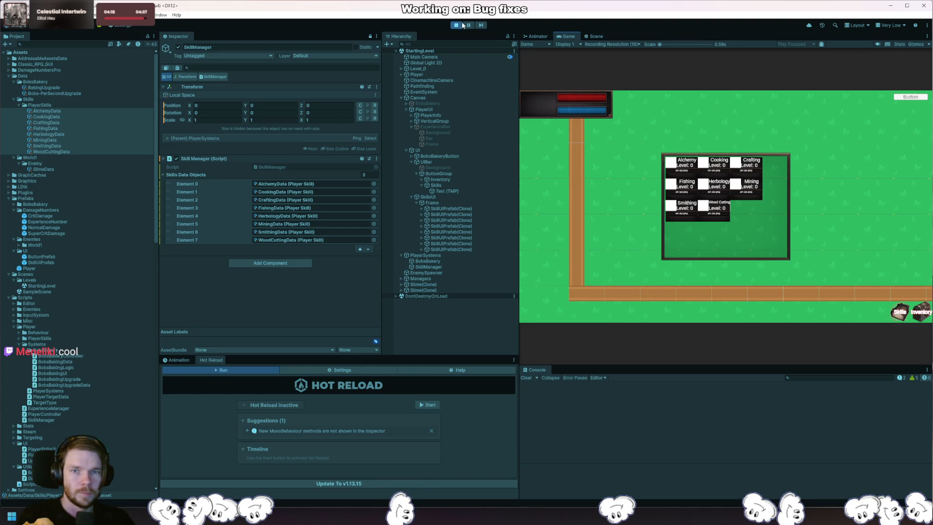
Duplicate the _skillName field as a new Texture2D field named _imageskill
key("alt+Tab")
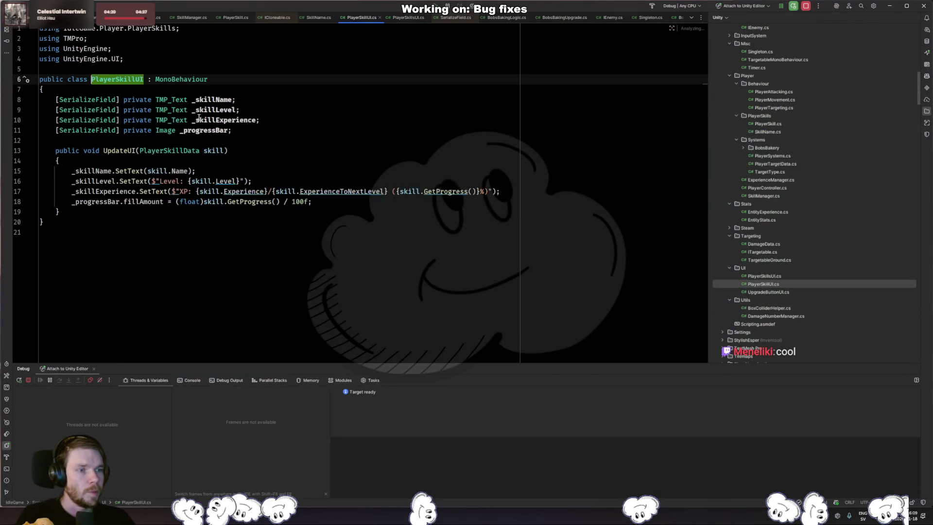
left_click(422, 111)
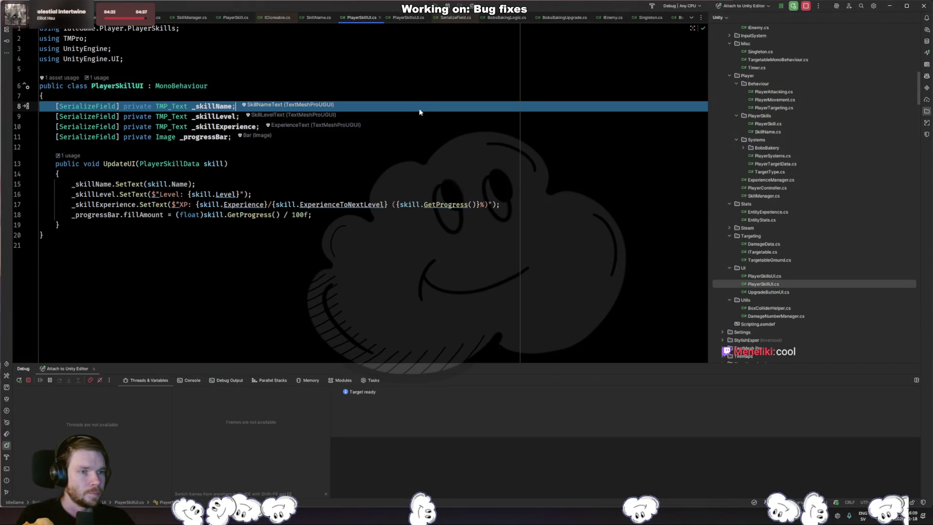
key("ctrl+d")
left_click(174, 106)
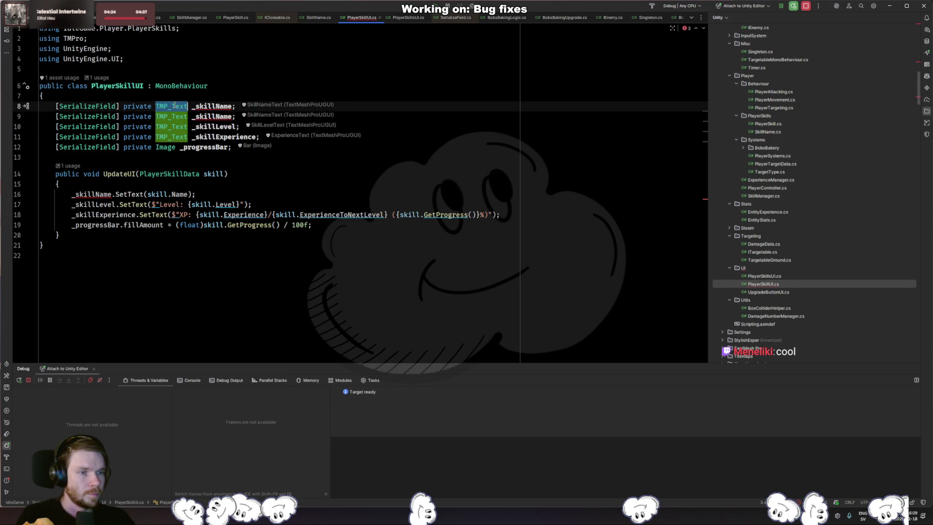
type("Texture2d")
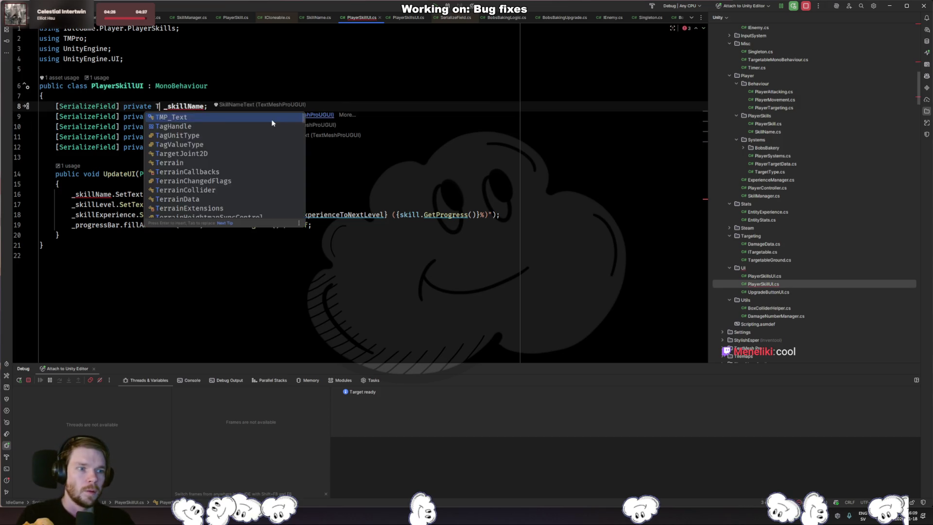
key("Return")
key("ctrl+Right")
key("ctrl+shift+Right")
type("_im")
type("age")
type("skill")
key("Escape")
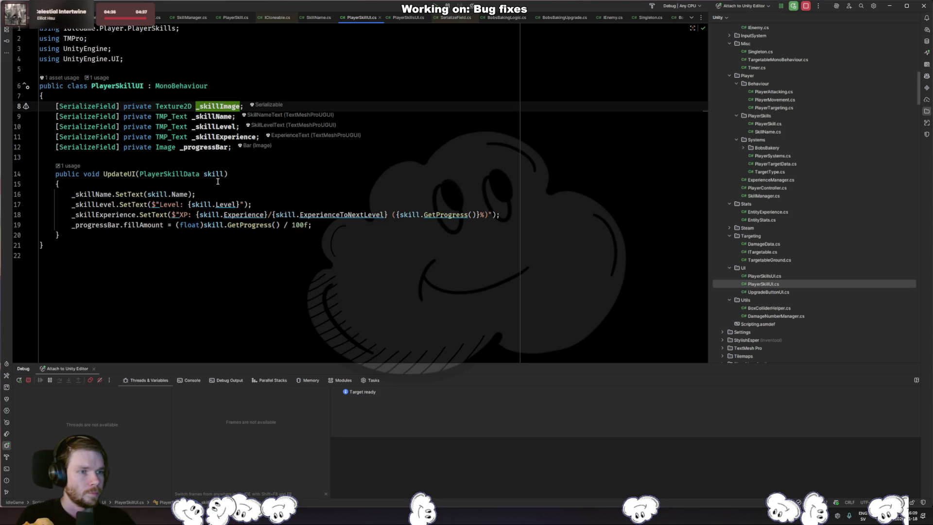
Make the new field an Image and assign it skill.Icon in UpdateUI
left_click(242, 186)
key("ctrl+alt+Left")
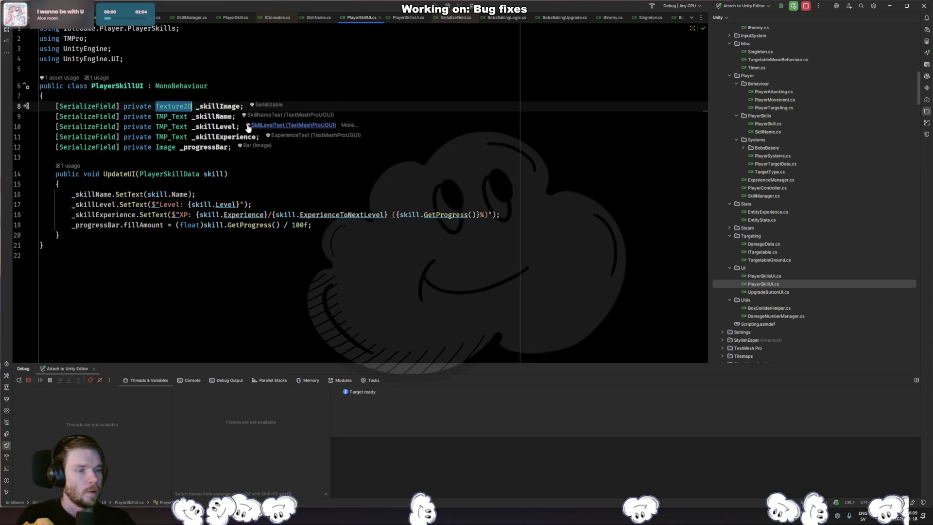
type("Image")
key("Return")
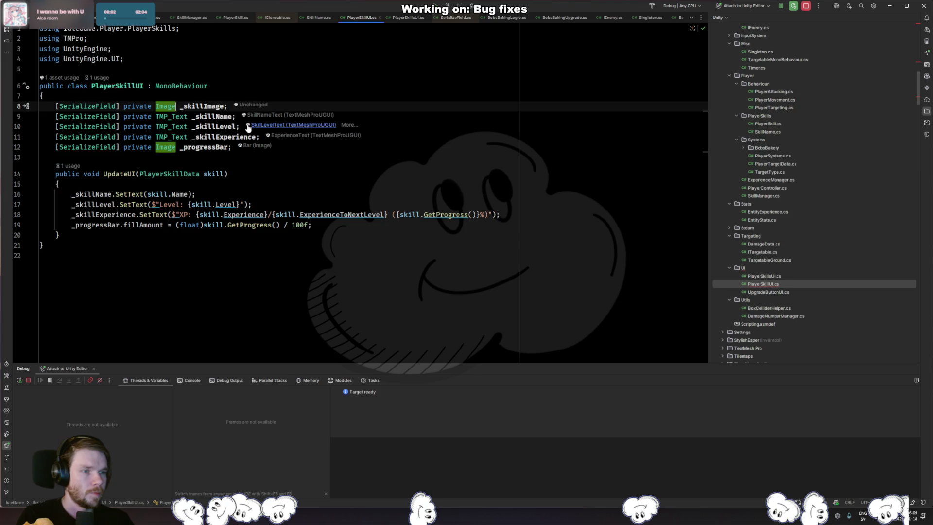
key("Down")
key("ctrl+alt+Right")
key("Return")
type("_sk")
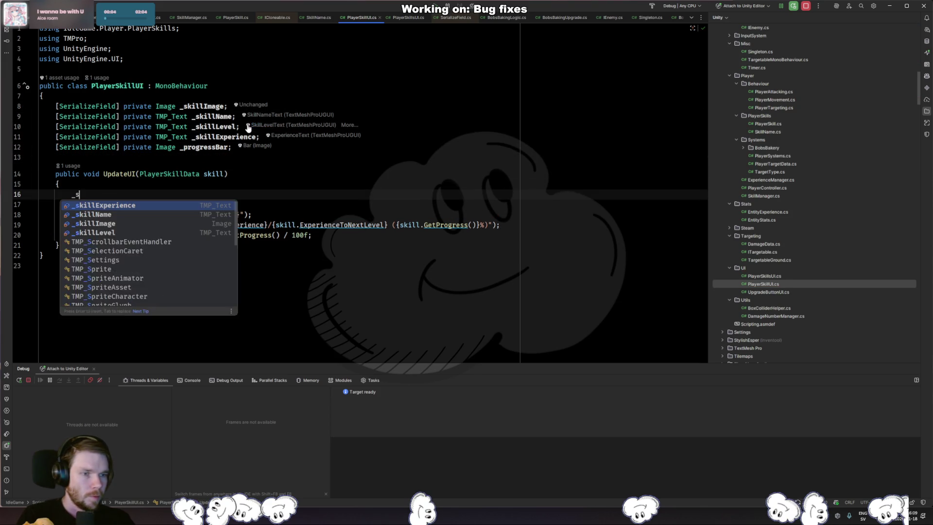
key("Down")
key("Down")
key("Return")
type("= skill.Icon")
Rename the image field to _skillIcon via Rename refactoring, then go to PlayerSkillData
key("Home")
key("ctrl+r")
key("ctrl+r")
key("BackSpace")
key("BackSpace")
key("BackSpace")
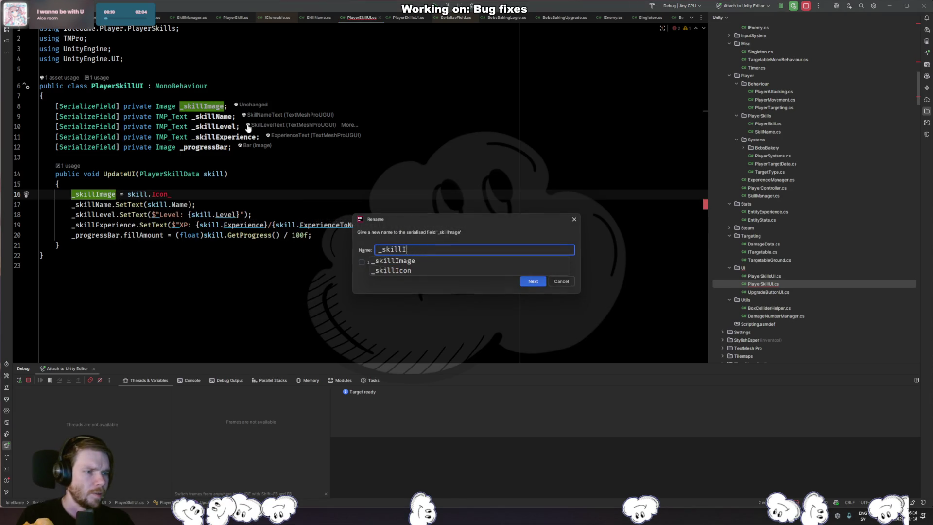
type("con")
key("Return")
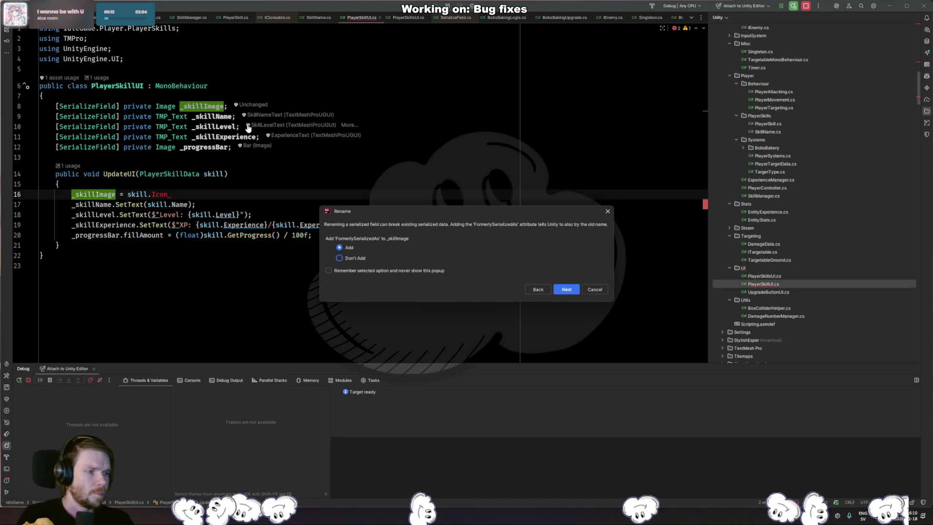
key("Return")
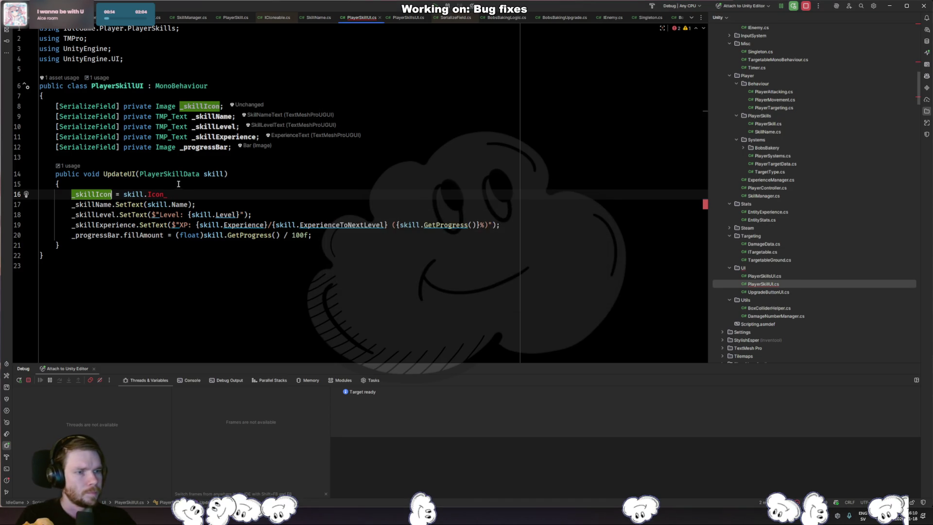
left_click(191, 175, "ctrl")
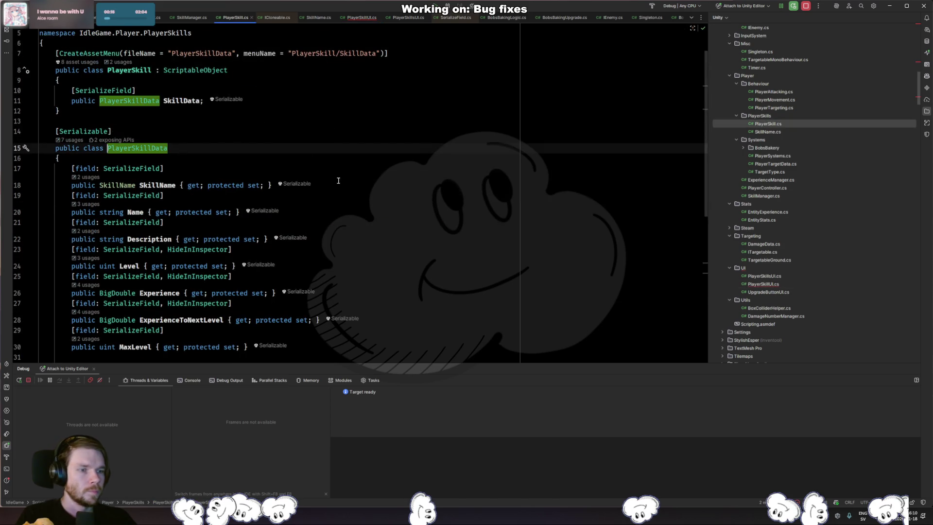
Copy the SkillName property lines and turn the copy into a Texture property named Icon
left_click_drag(338, 186, 382, 158)
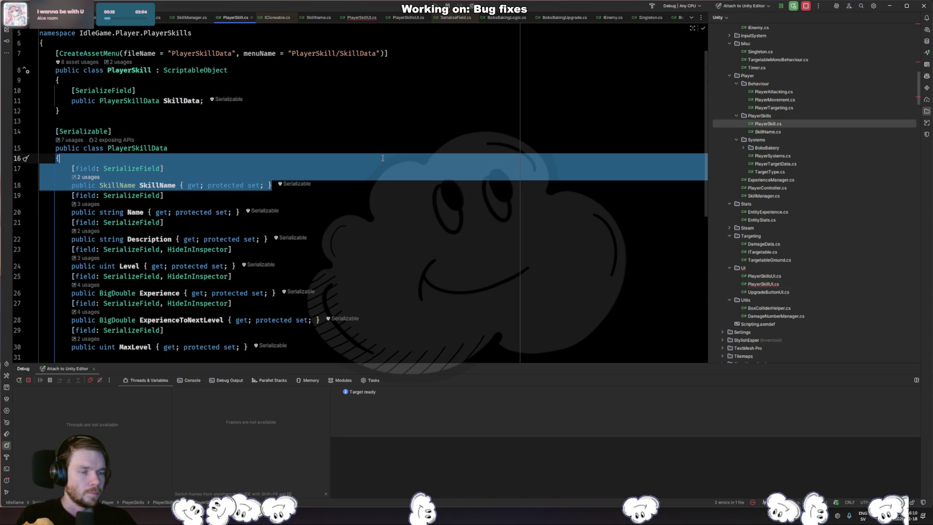
key("ctrl+c")
key("Right")
key("ctrl+v")
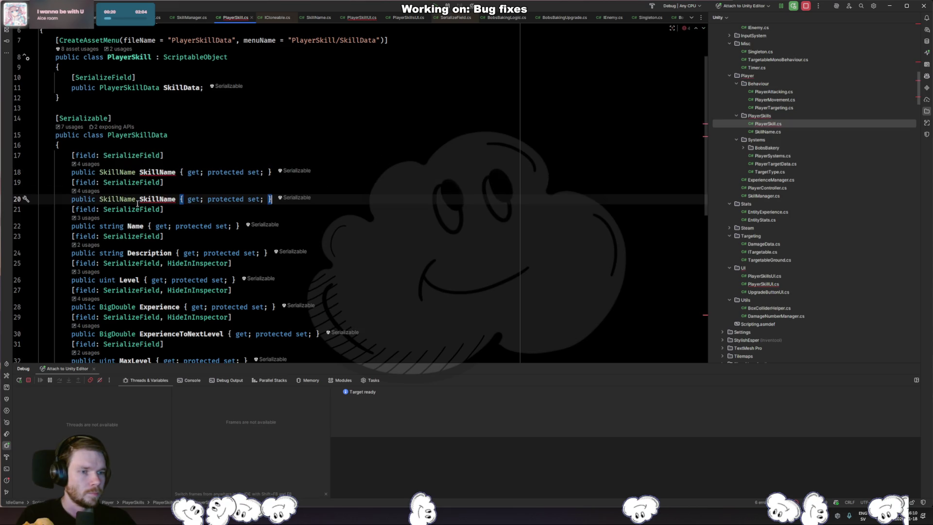
double_click(127, 199)
type("Tetu")
key("BackSpace")
key("BackSpace")
type("xt")
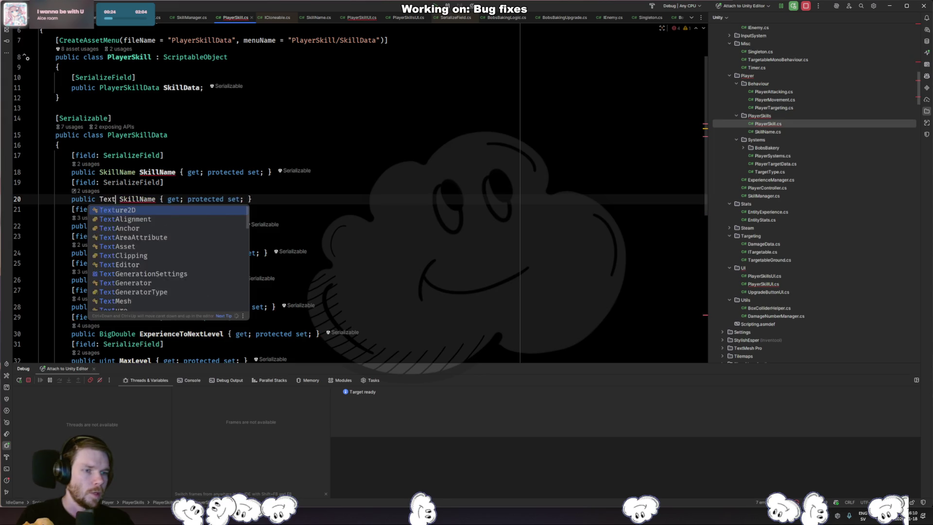
type("u")
key("Down")
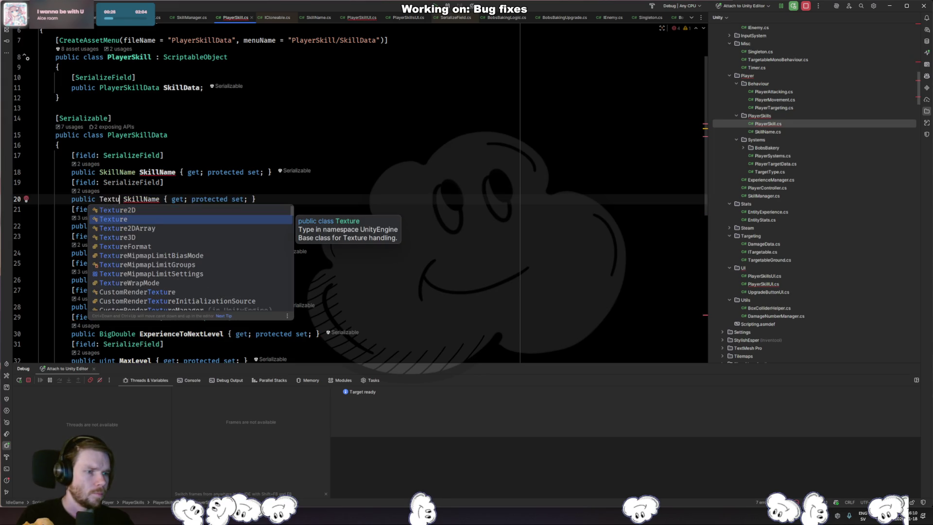
key("Return")
double_click(140, 199)
type("Icon")
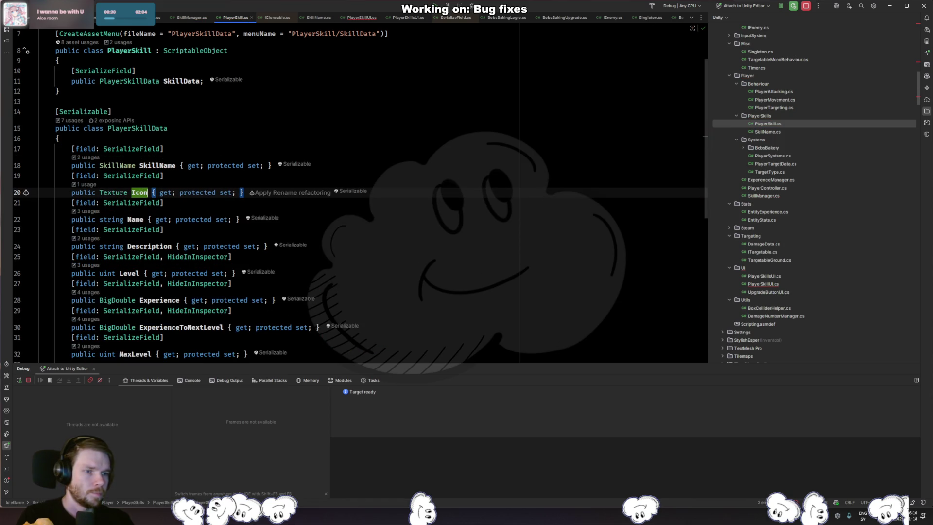
Try adding a Preview attribute to Icon's attribute line, then remove it again
key("ctrl+alt+Return")
type("[")
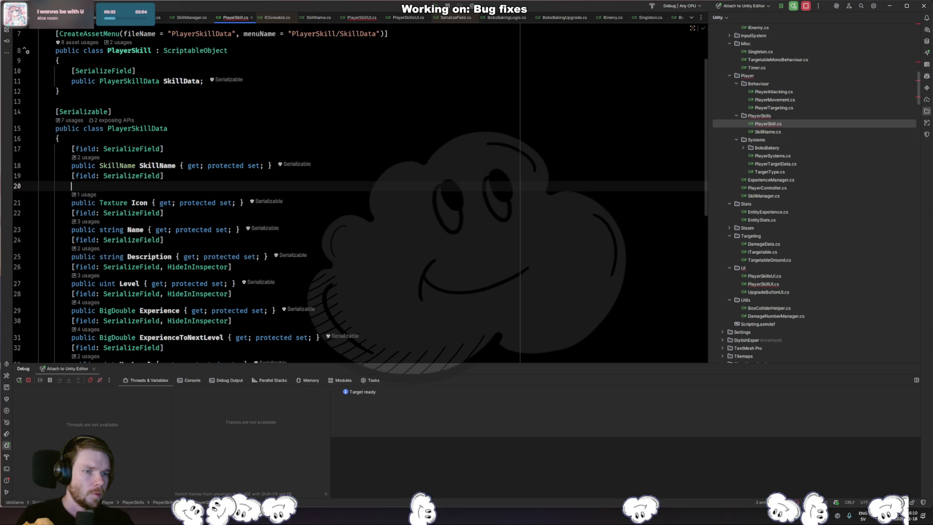
key("BackSpace")
key("Left")
type(", Prev")
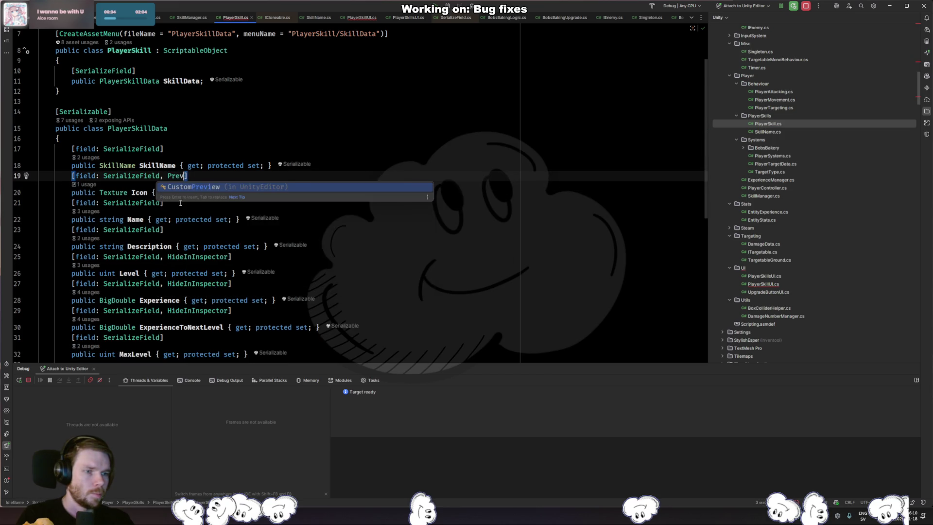
type("iew")
key("ctrl+BackSpace")
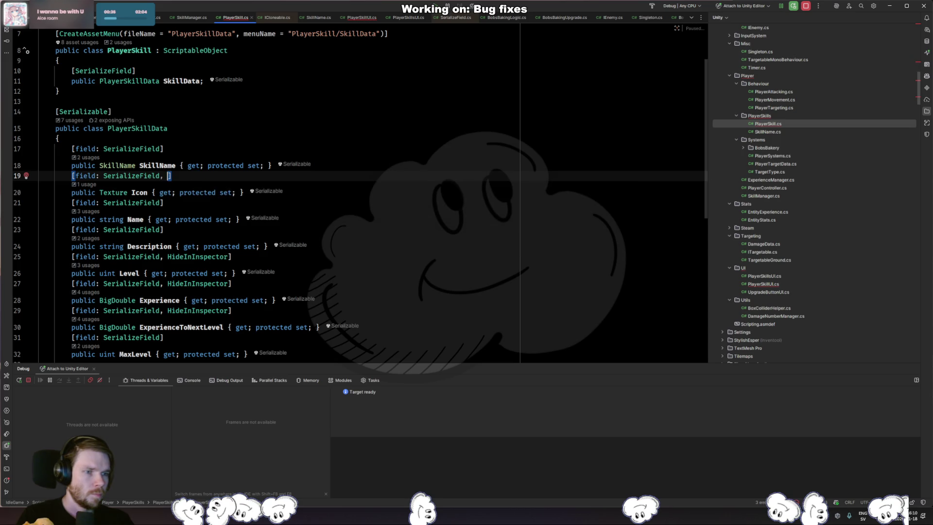
type("Previ")
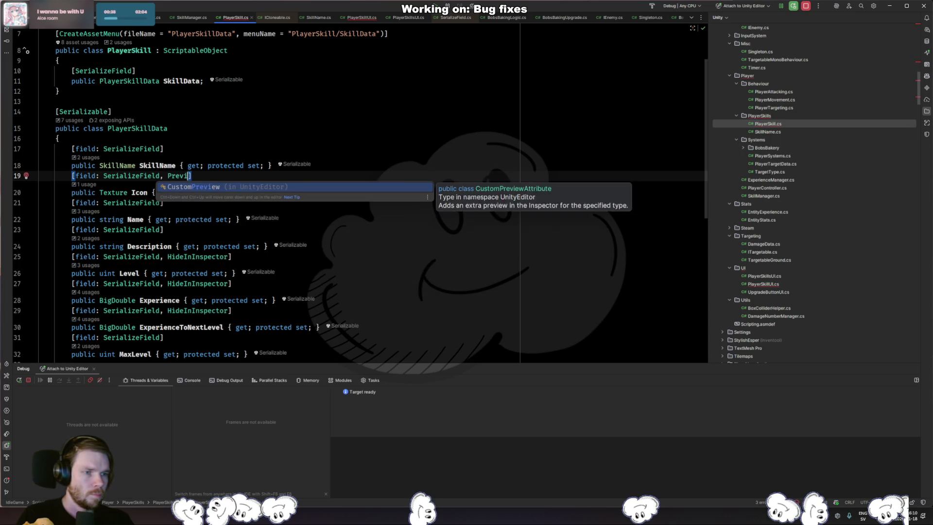
key("ctrl+BackSpace")
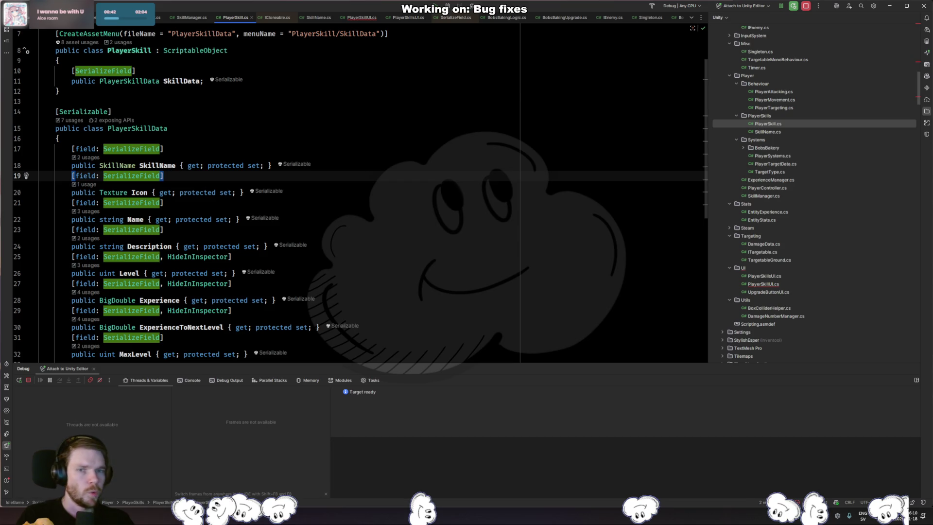
key("Right")
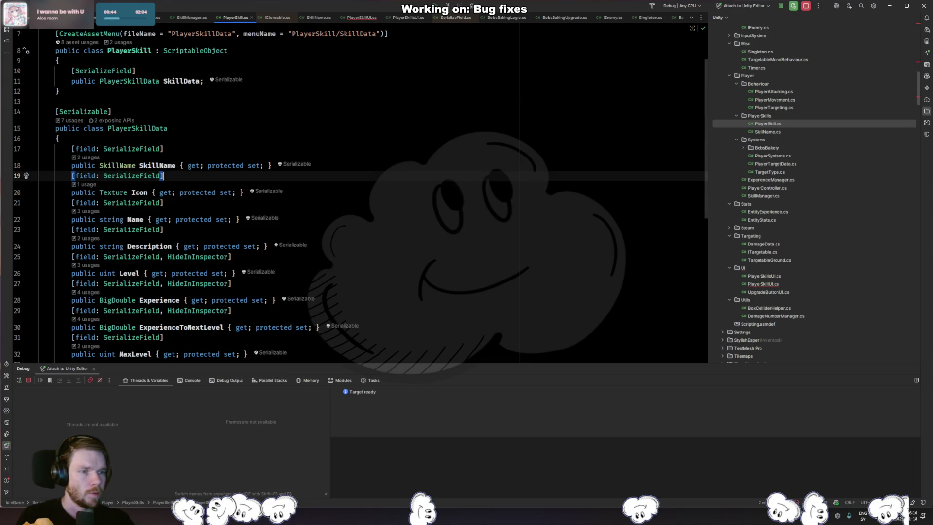
Open the Unity compile error in PlayerSkillUI.cs and check the Icon property's declaration
key("alt+Tab")
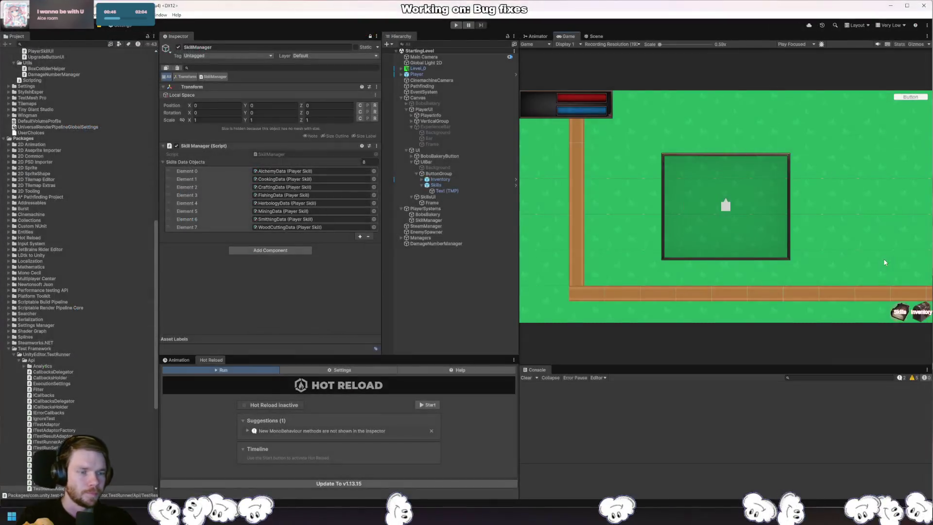
double_click(632, 385)
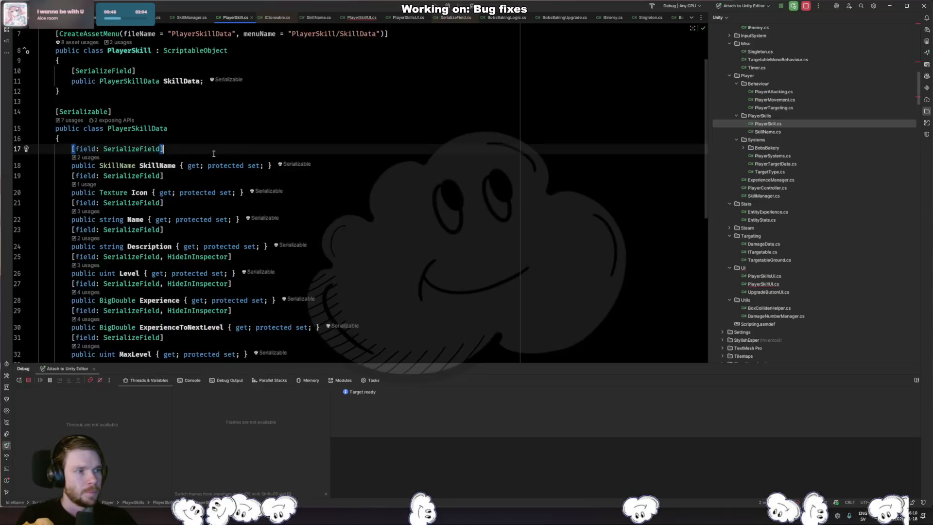
key("End")
key("Left")
key("F12")
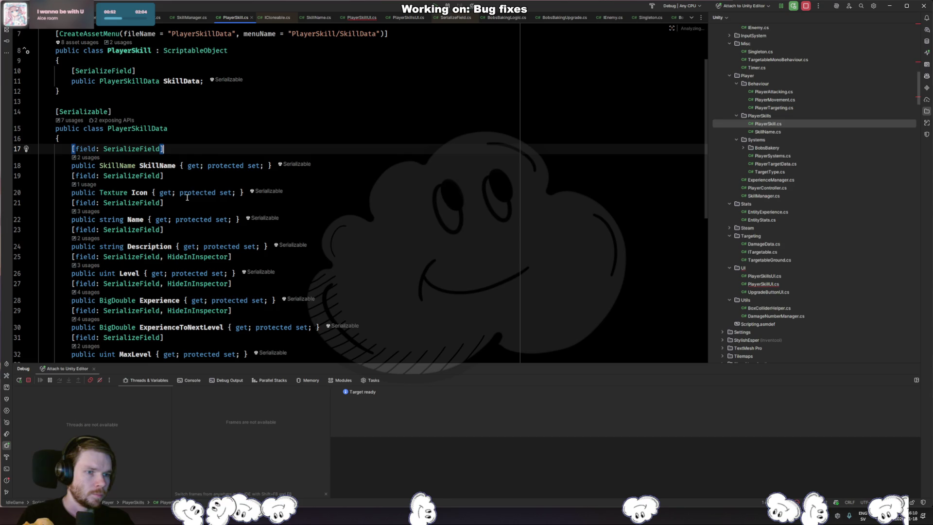
key("ctrl+minus")
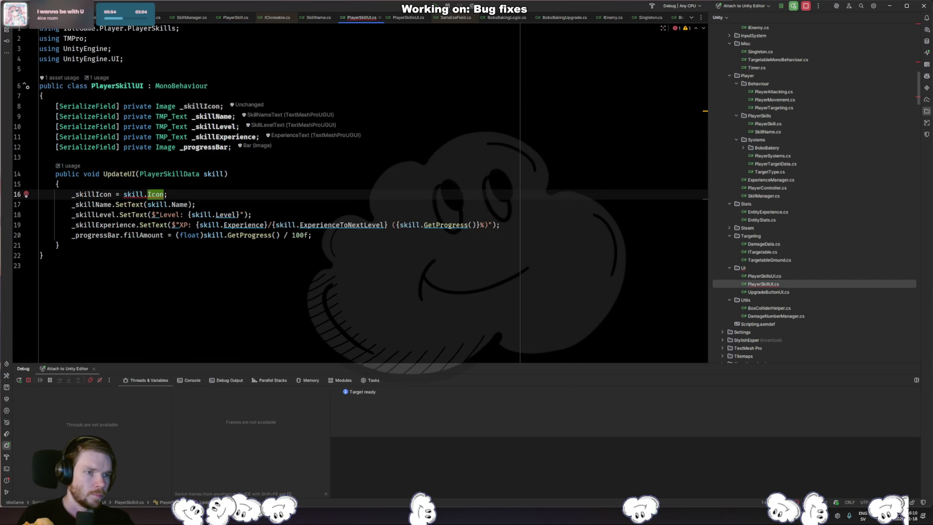
Change the UpdateUI line to '_skillIcon.sprite = skill.Icon;'
type(".imag")
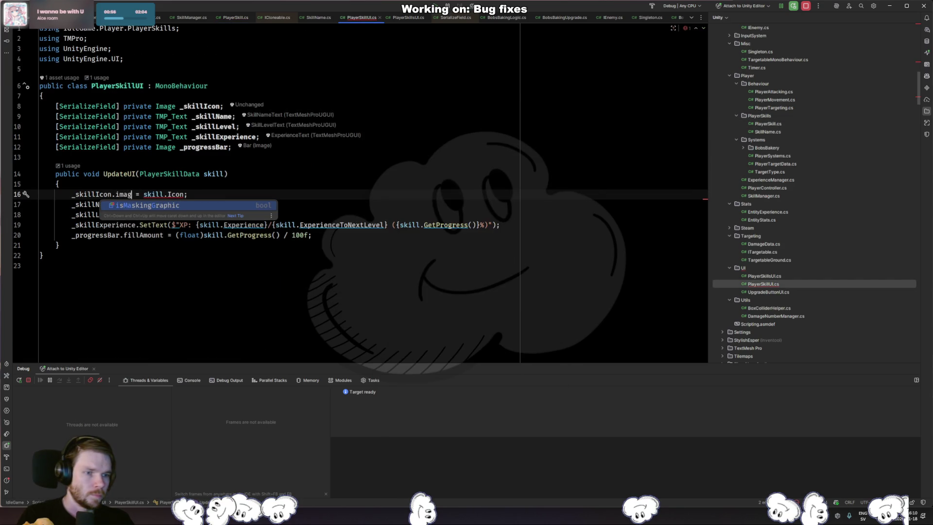
type("tex")
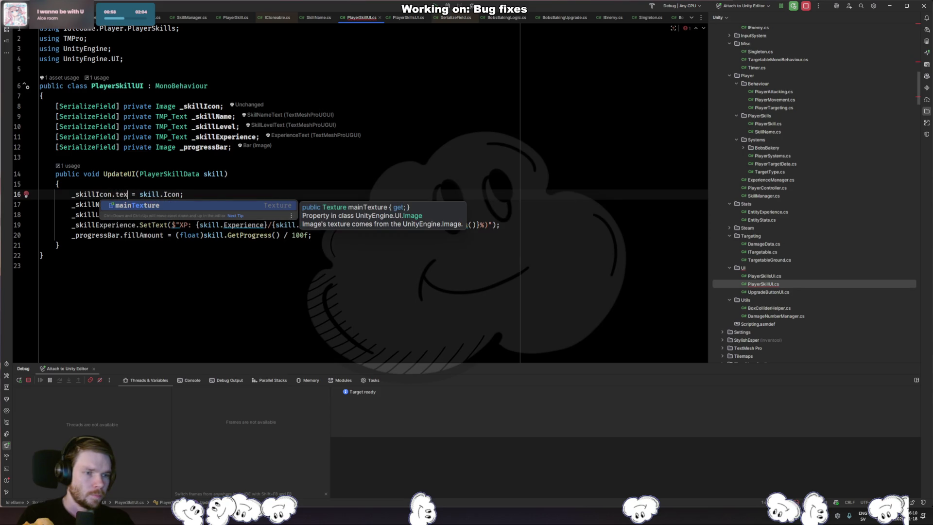
key("BackSpace")
key("BackSpace")
key("BackSpace")
type("spri")
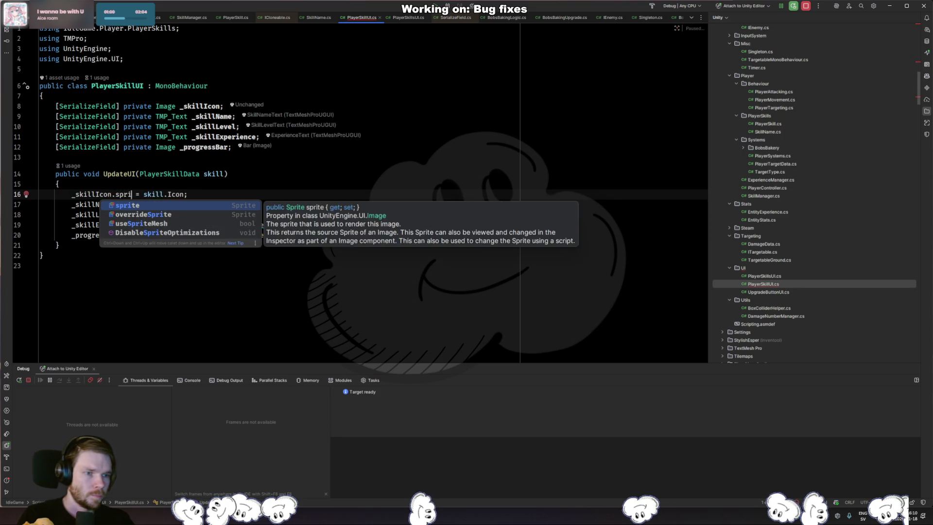
key("Return")
Change the Icon property's type to Sprite and return to Unity
left_click(176, 194)
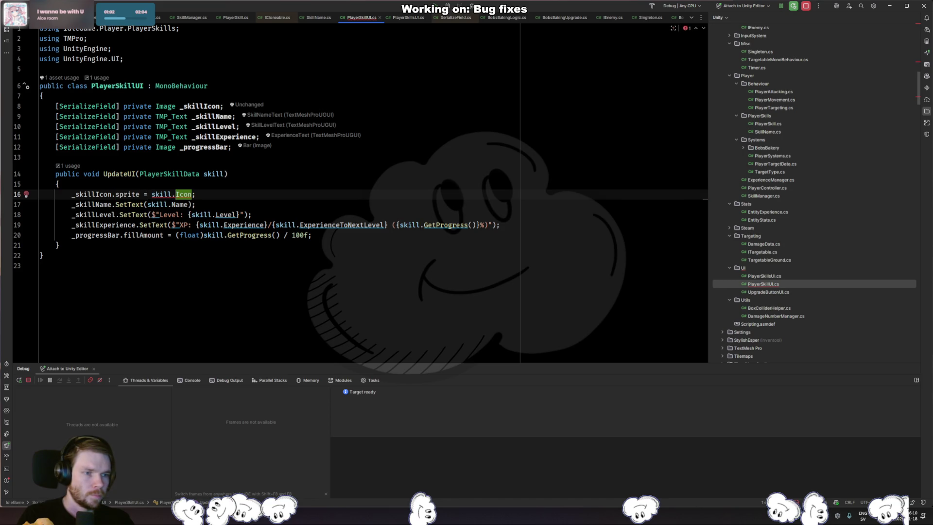
key("F12")
key("ctrl+Left")
key("ctrl+shift+Right")
type("Sprite")
key("Escape")
key("alt+Tab")
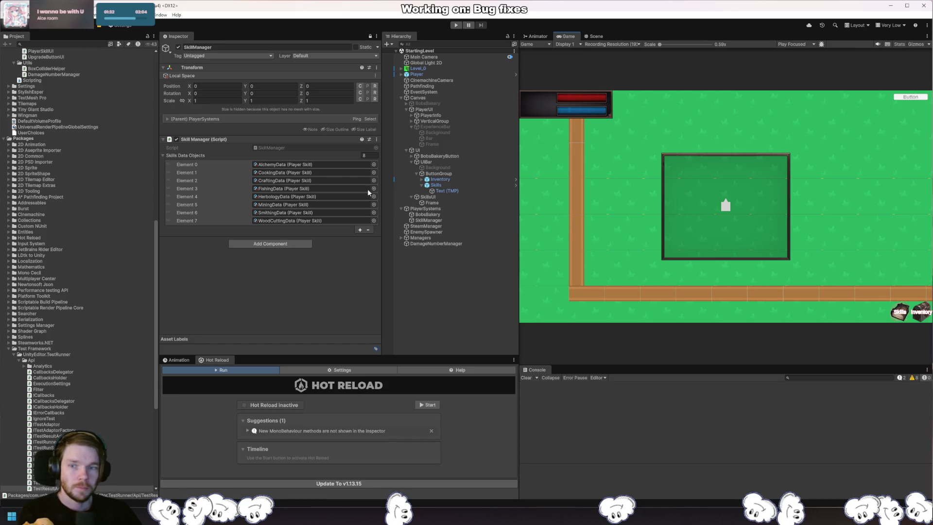
Set AlchemyData's Icon to the potion sprite
left_click(313, 164)
left_click(61, 52)
scroll(107, 188, "up", 3)
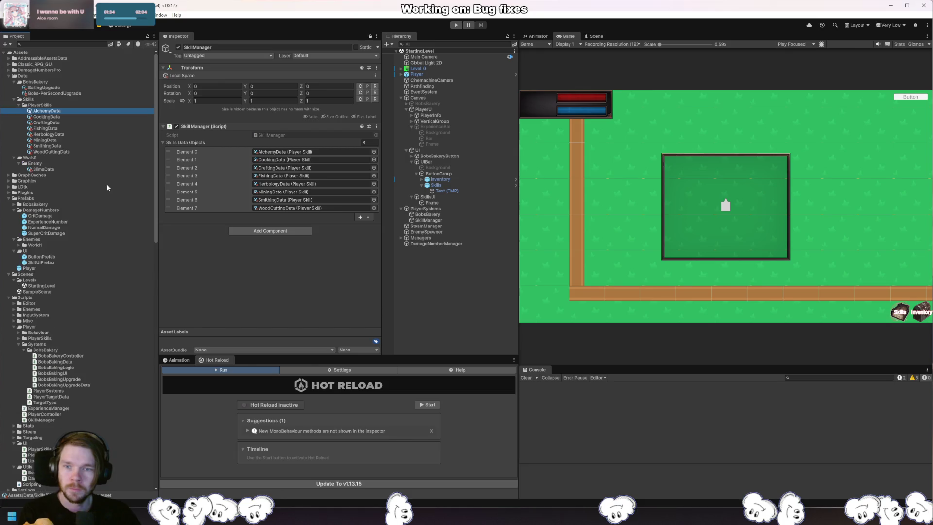
left_click(369, 36)
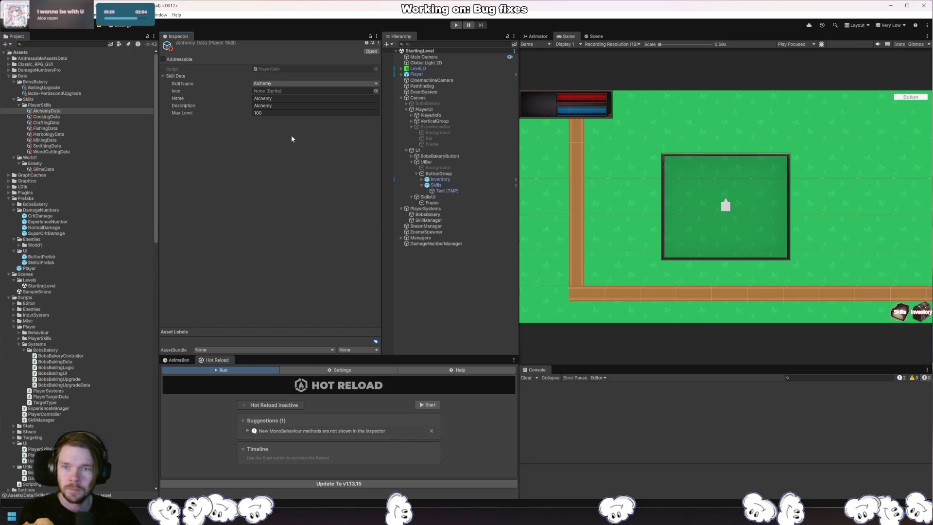
left_click(376, 91)
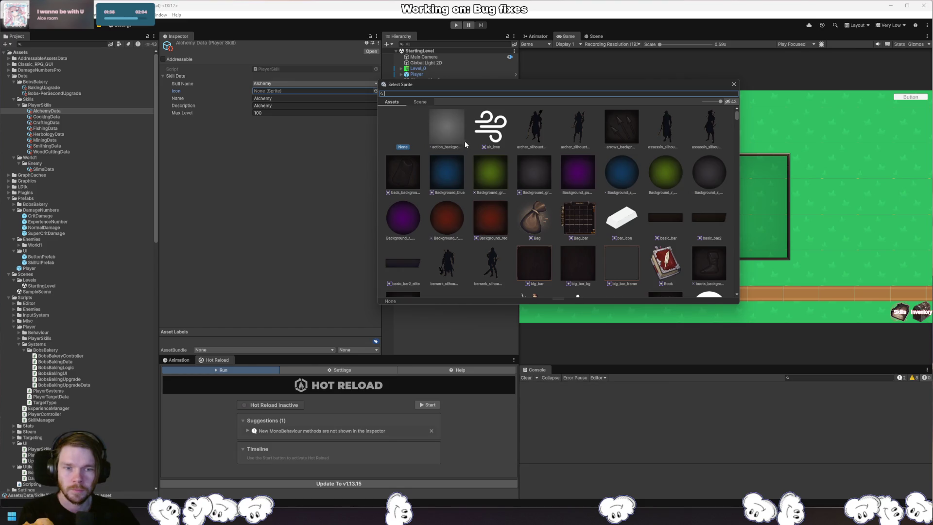
type("potion")
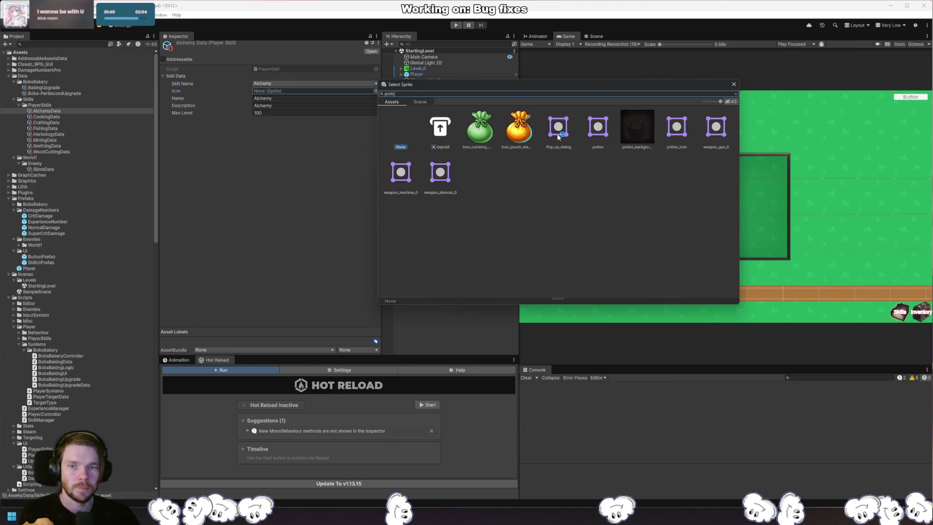
double_click(442, 132)
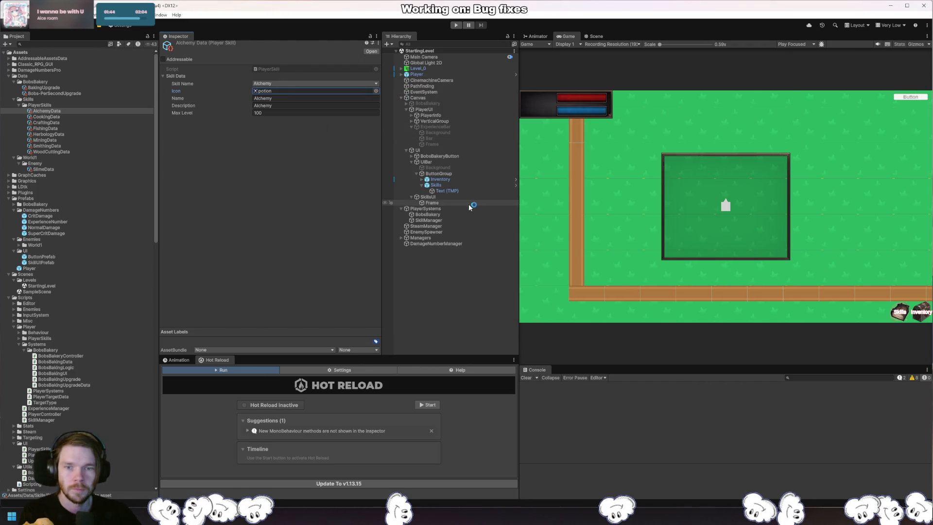
Browse the sprite picker and assign the trash sprite as CookingData's Icon
left_click(49, 117)
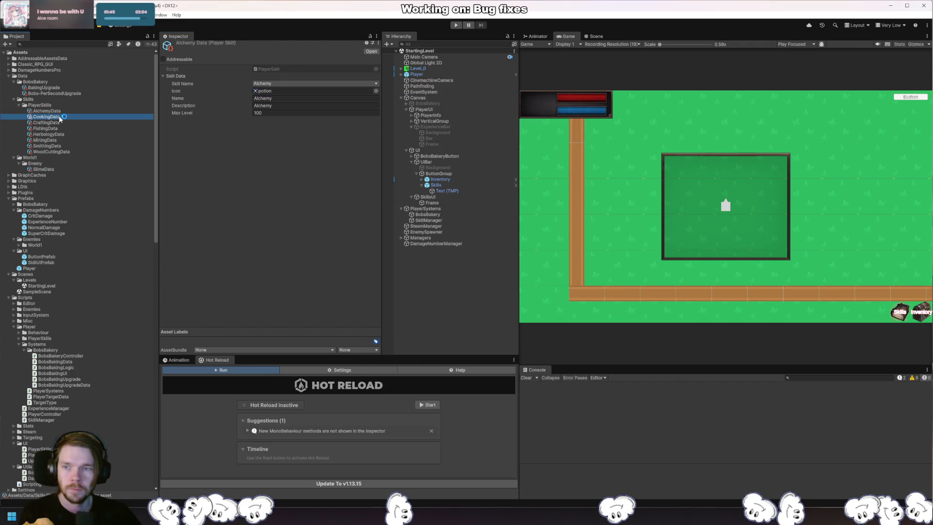
left_click(376, 94)
type("cook")
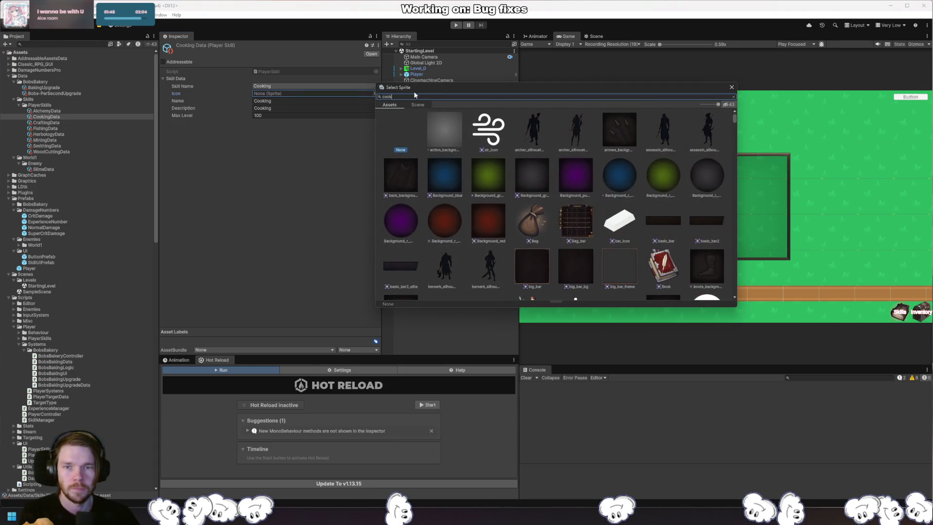
key("BackSpace")
key("BackSpace")
key("BackSpace")
scroll(578, 172, "down", 5)
scroll(578, 176, "down", 2)
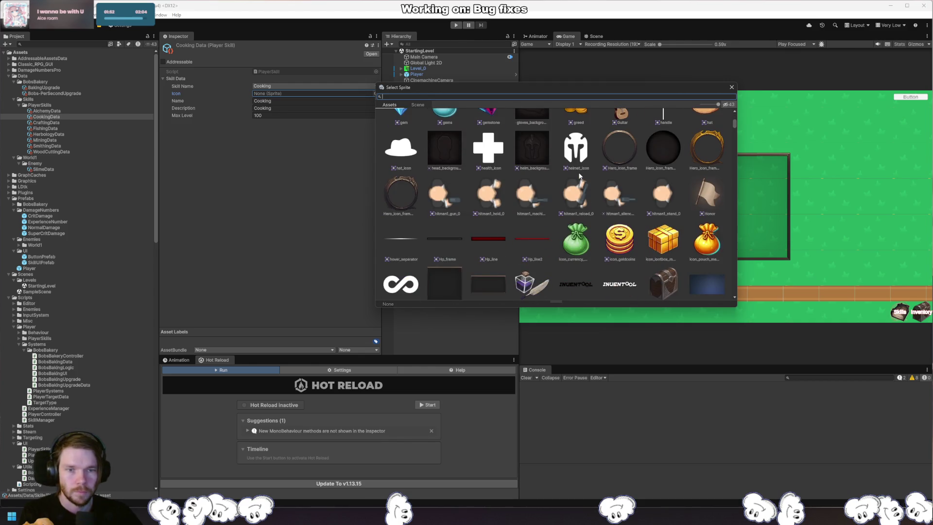
scroll(579, 176, "down", 12)
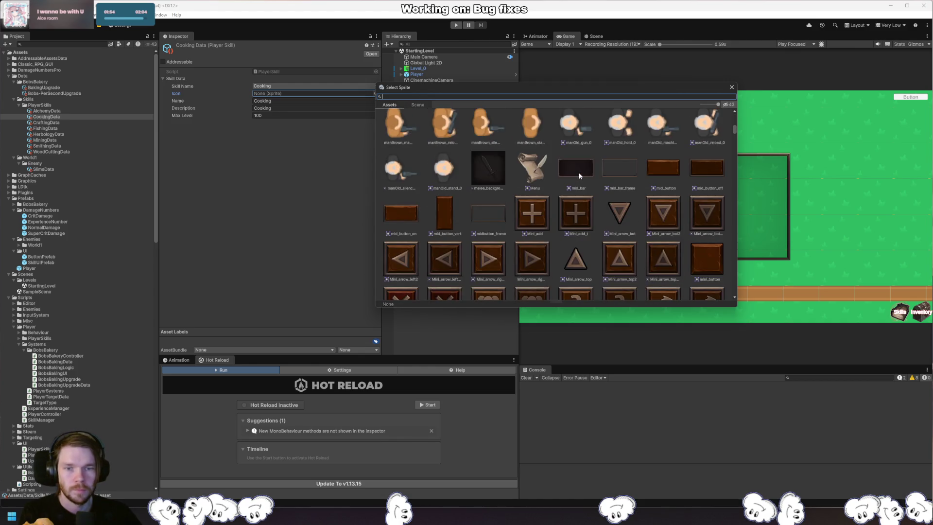
scroll(578, 176, "down", 10)
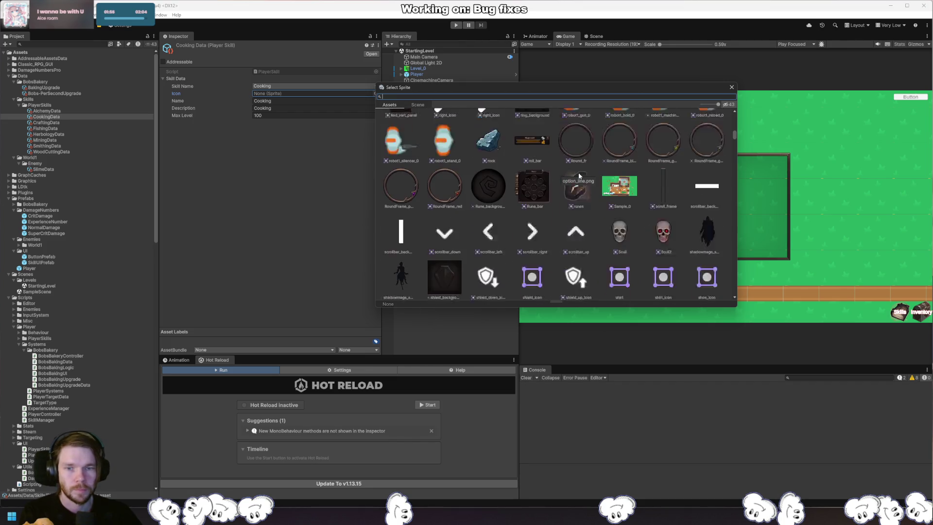
scroll(579, 174, "down", 10)
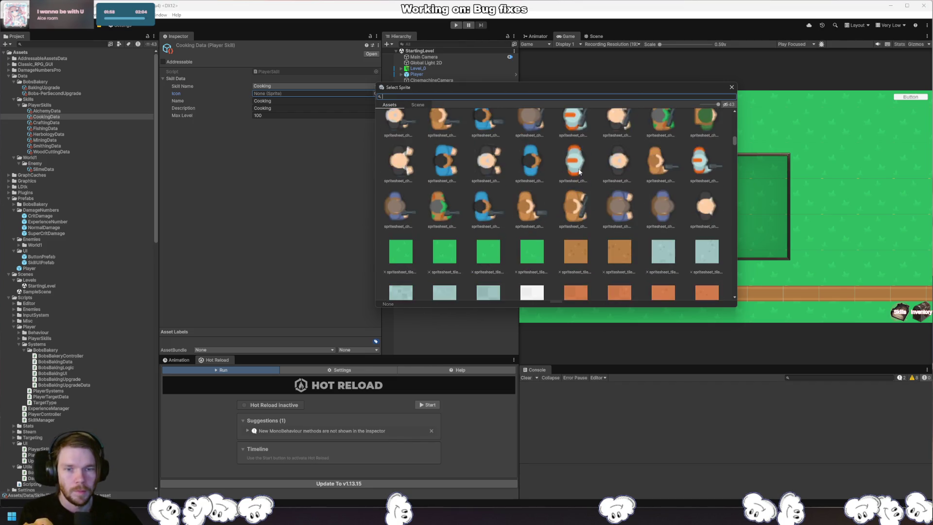
scroll(607, 173, "down", 3)
left_click_drag(734, 149, 736, 173)
left_click_drag(735, 179, 721, 297)
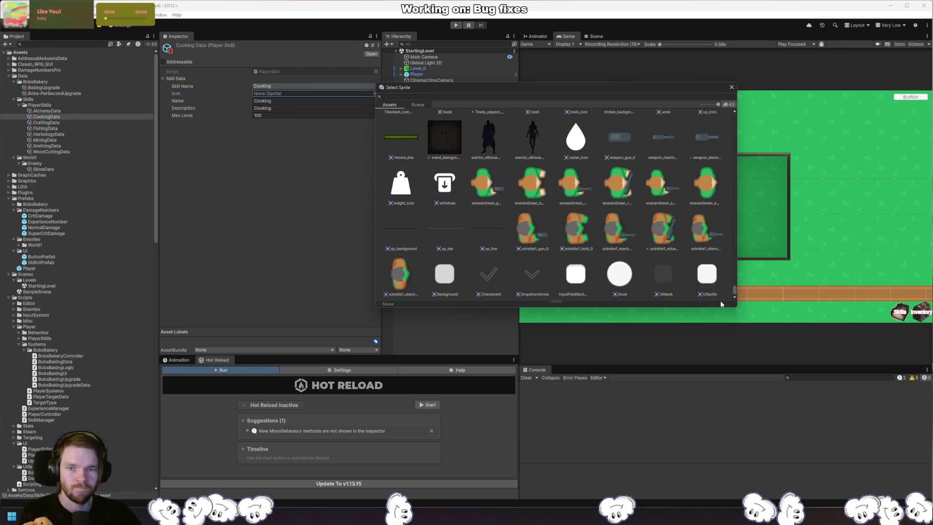
scroll(720, 294, "up", 3)
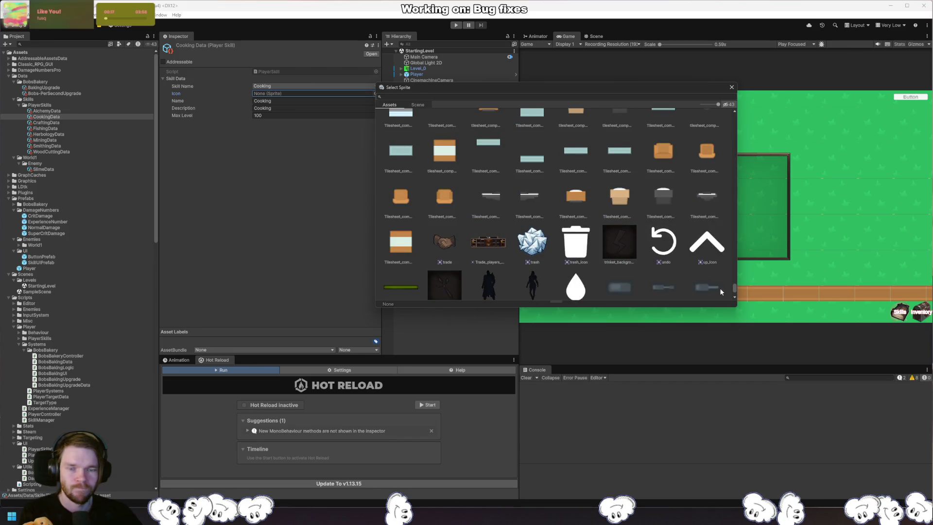
scroll(720, 292, "down", 1)
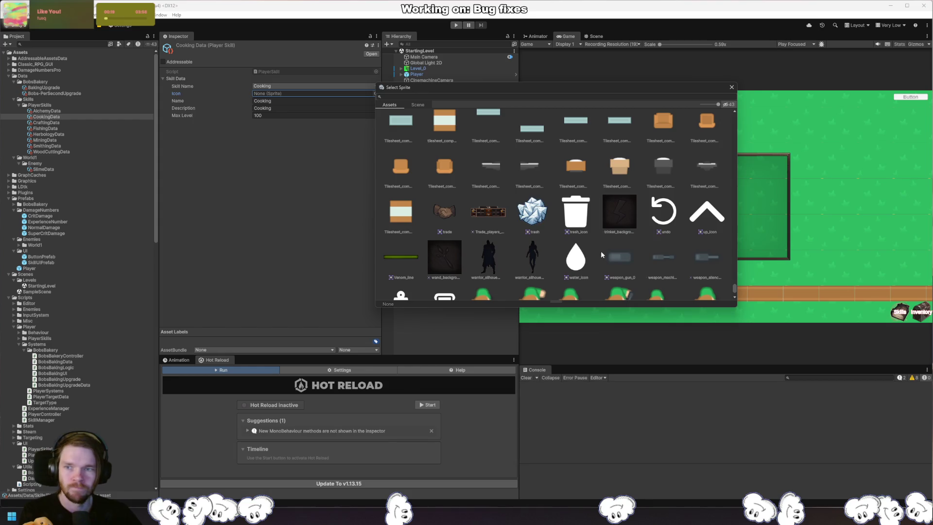
left_click(536, 211)
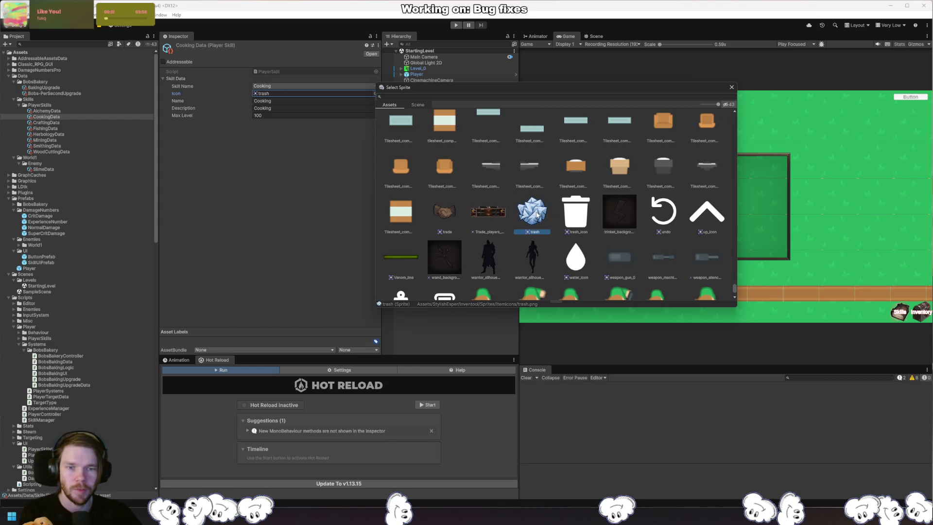
double_click(538, 215)
left_click(49, 122)
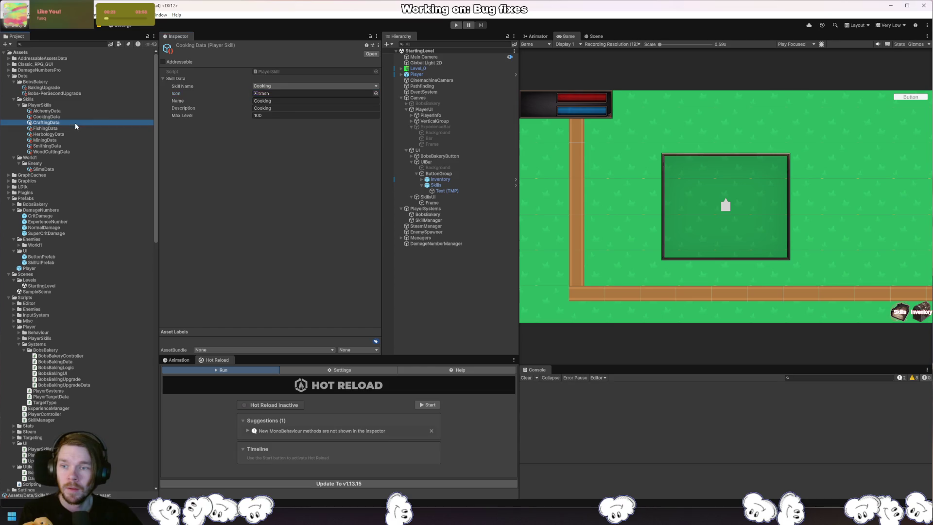
Set the Crafting skill's icon to the sword sprite
left_click(376, 93)
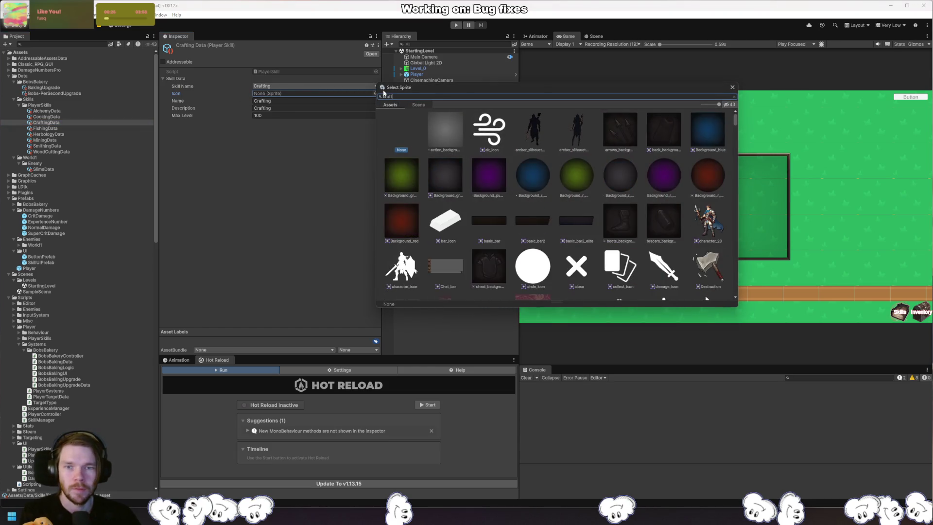
key("BackSpace")
key("BackSpace")
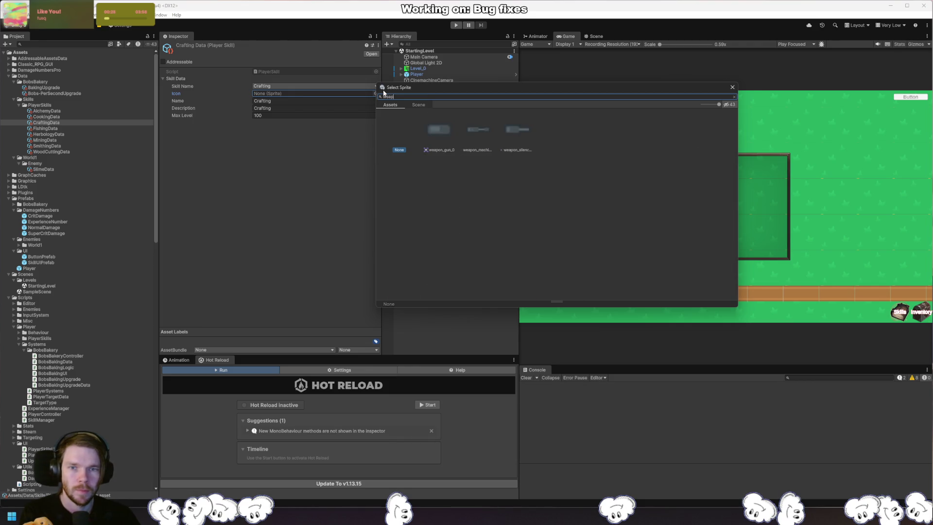
type("swor")
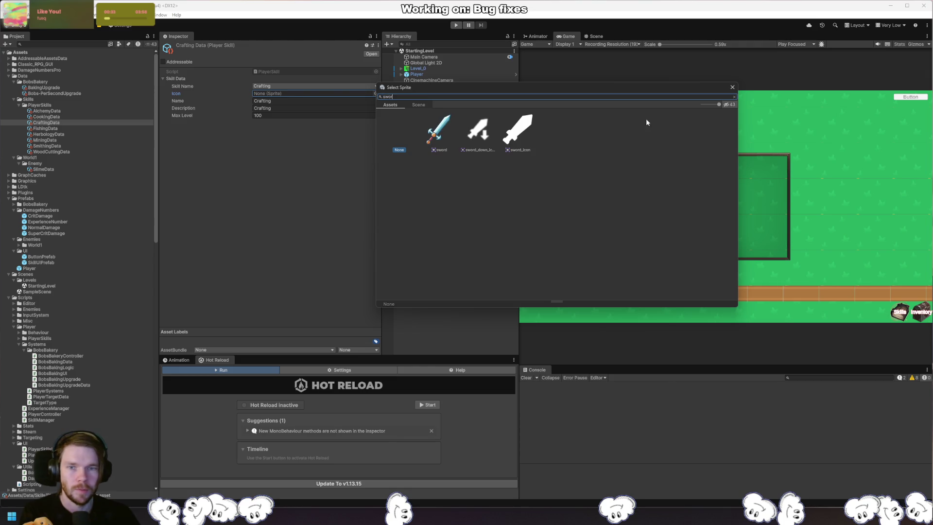
double_click(435, 133)
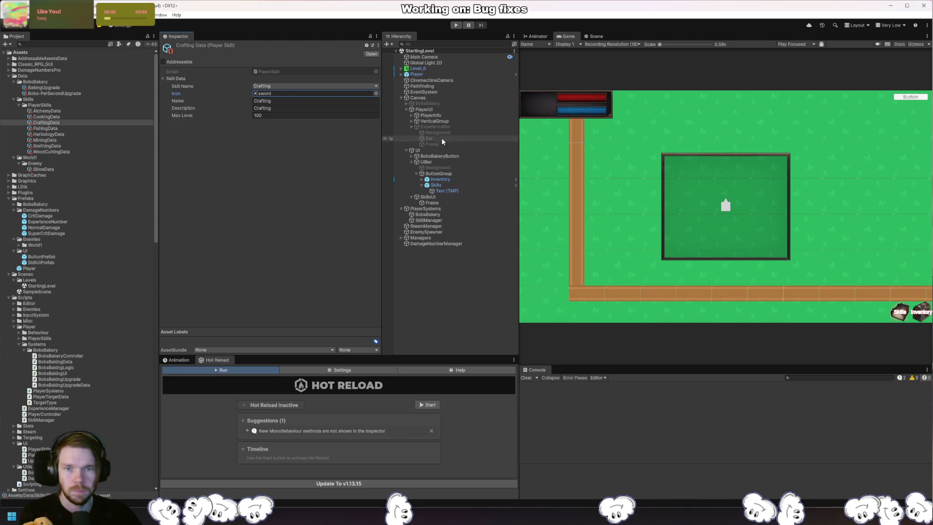
Set the FishingData skill's icon to the Guitar sprite
left_click(67, 134)
left_click(68, 128)
left_click(375, 93)
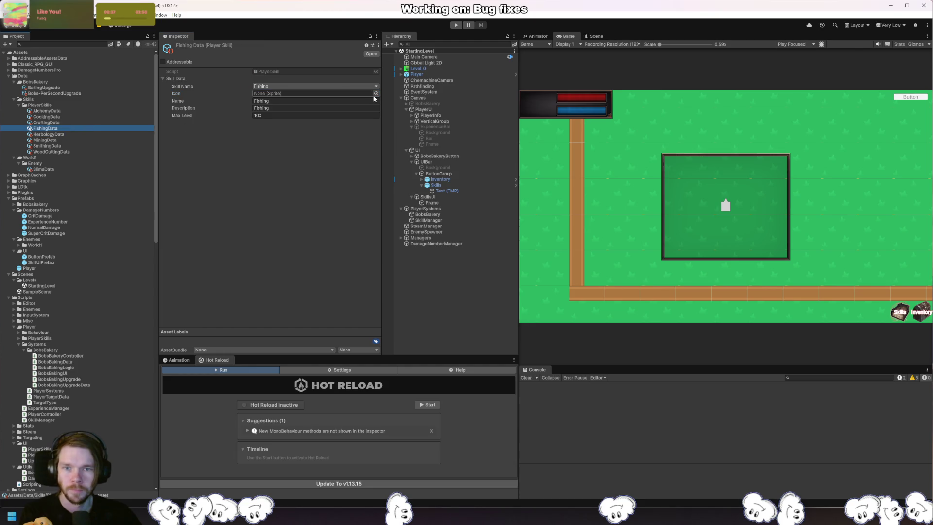
type("fish")
key("BackSpace")
key("BackSpace")
key("BackSpace")
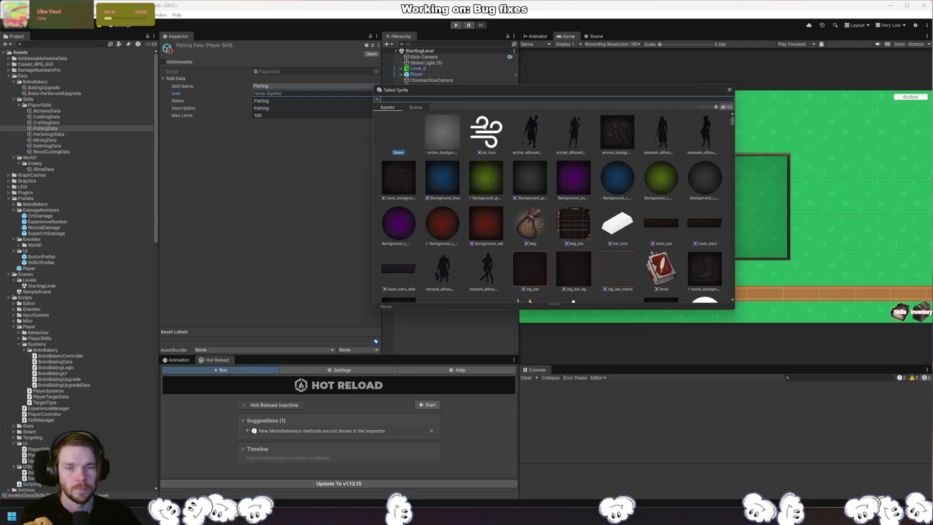
scroll(644, 234, "down", 3)
scroll(578, 235, "down", 3)
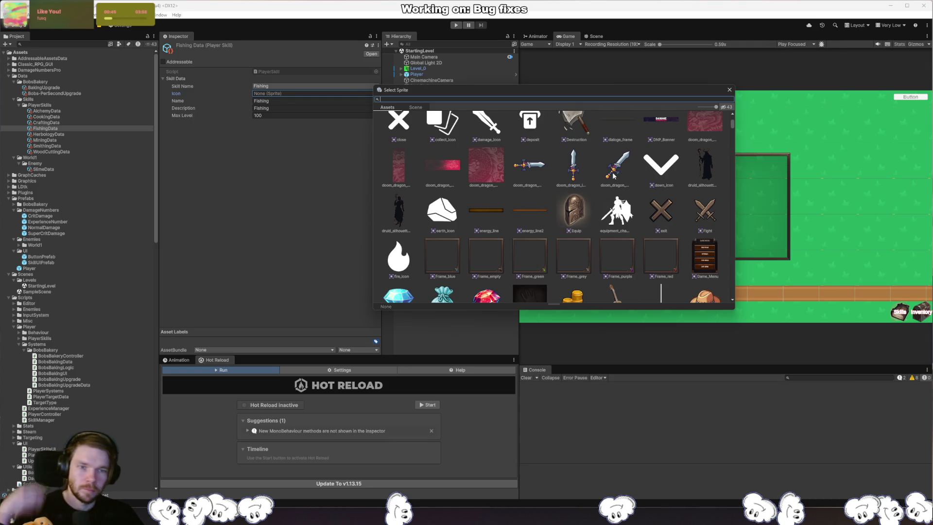
scroll(616, 180, "down", 1)
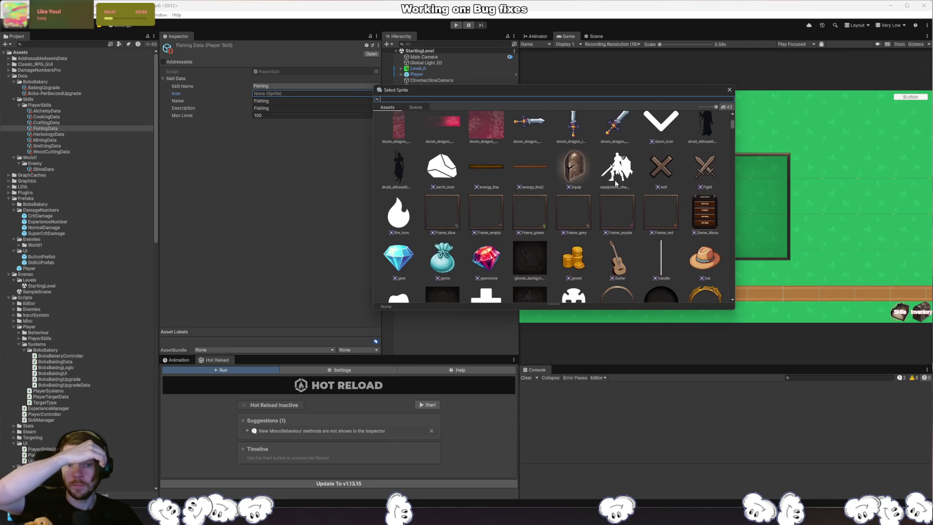
scroll(606, 192, "down", 2)
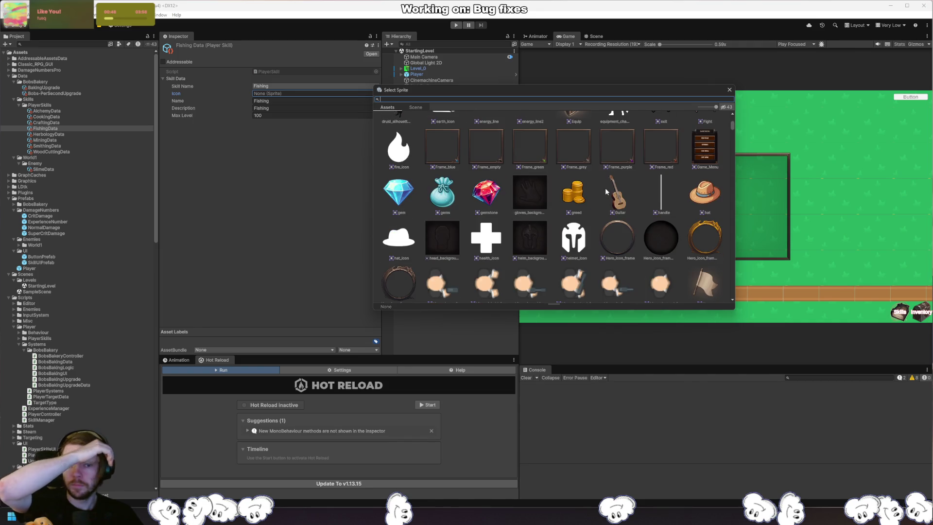
double_click(607, 189)
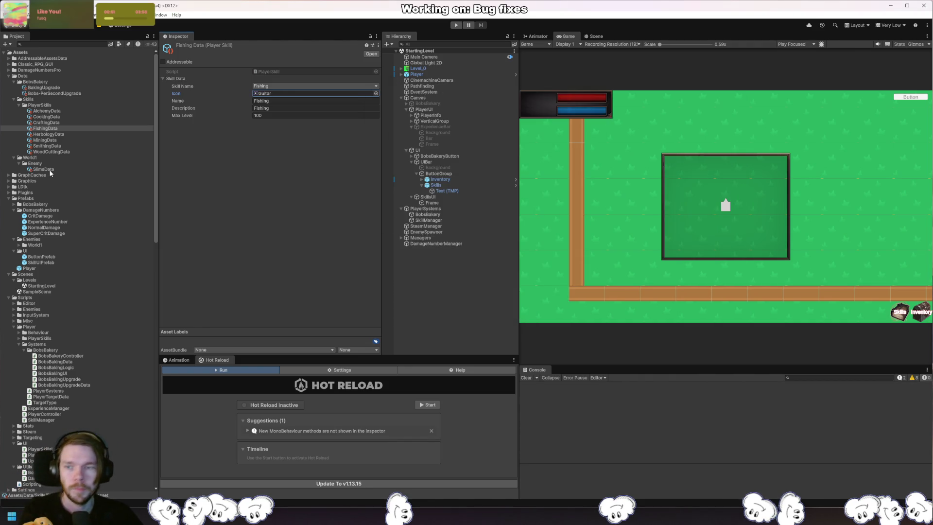
Set the HerbologyData skill's icon to the currency pouch sprite
left_click(64, 135)
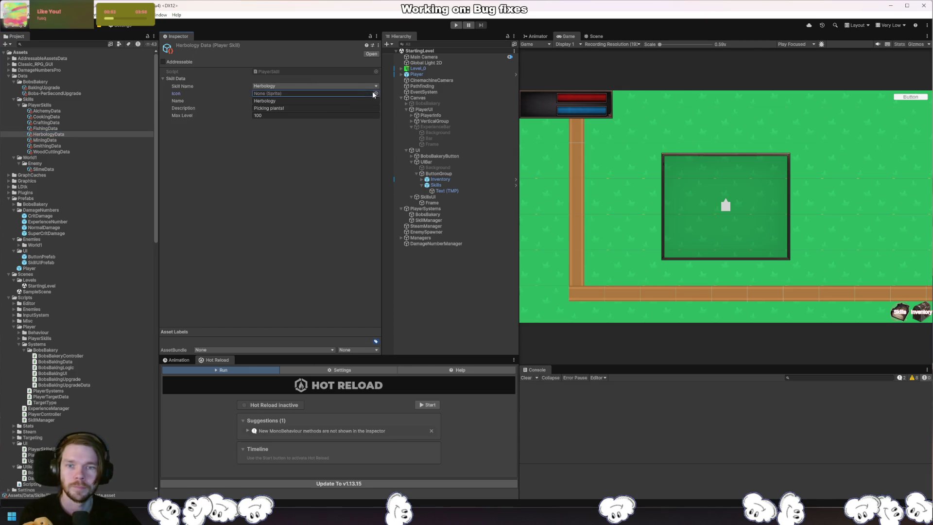
left_click(376, 93)
type("low")
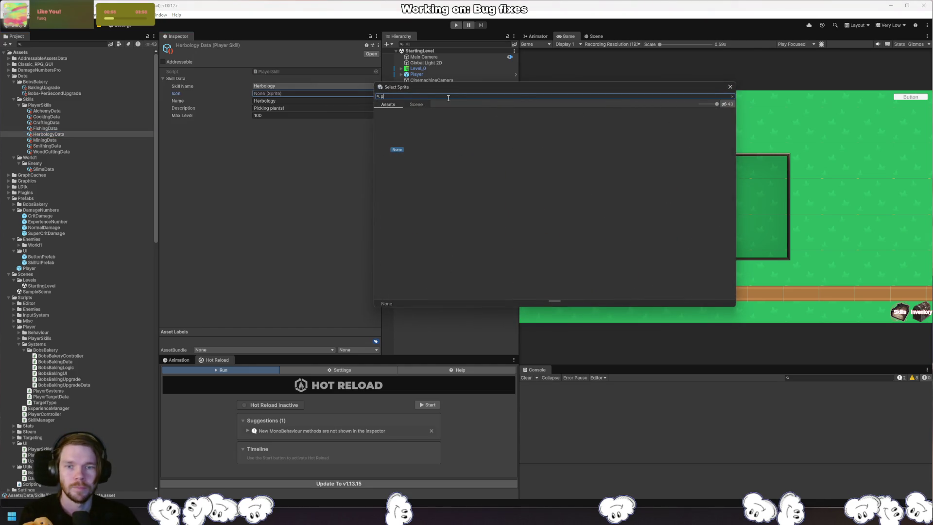
key("BackSpace")
key("BackSpace")
key("BackSpace")
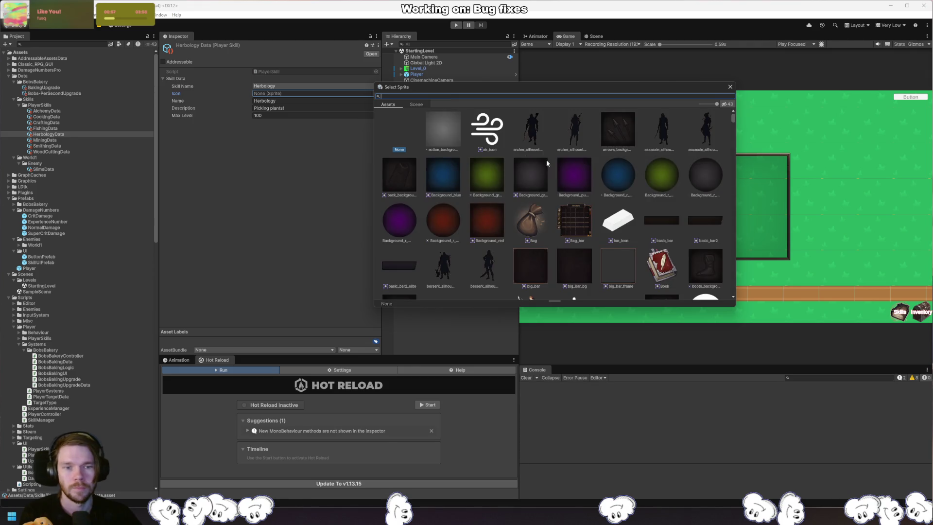
type("gra")
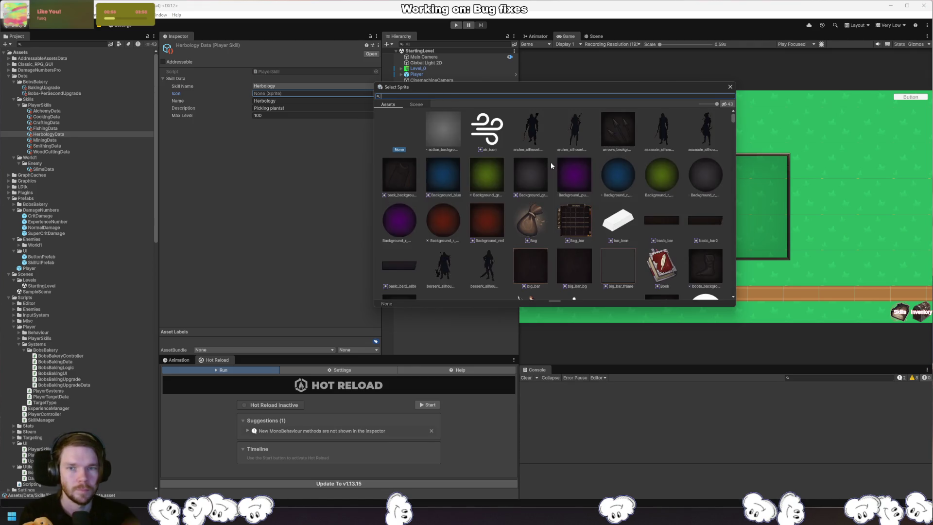
key("BackSpace")
key("BackSpace")
key("BackSpace")
scroll(550, 162, "down", 4)
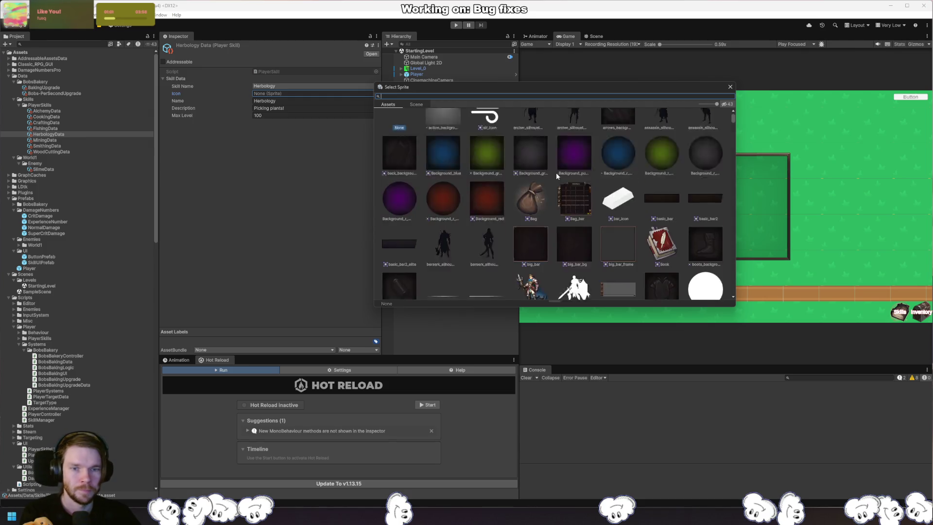
scroll(563, 188, "down", 6)
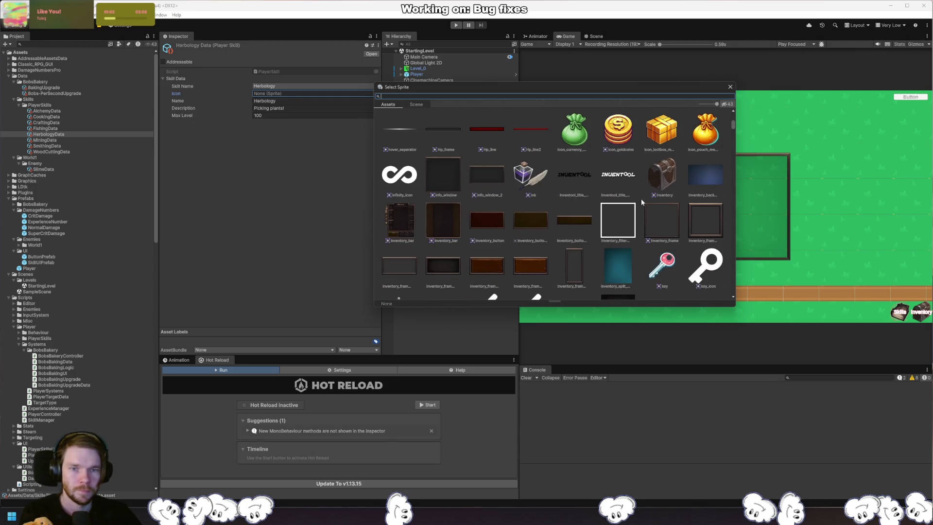
scroll(631, 199, "down", 10)
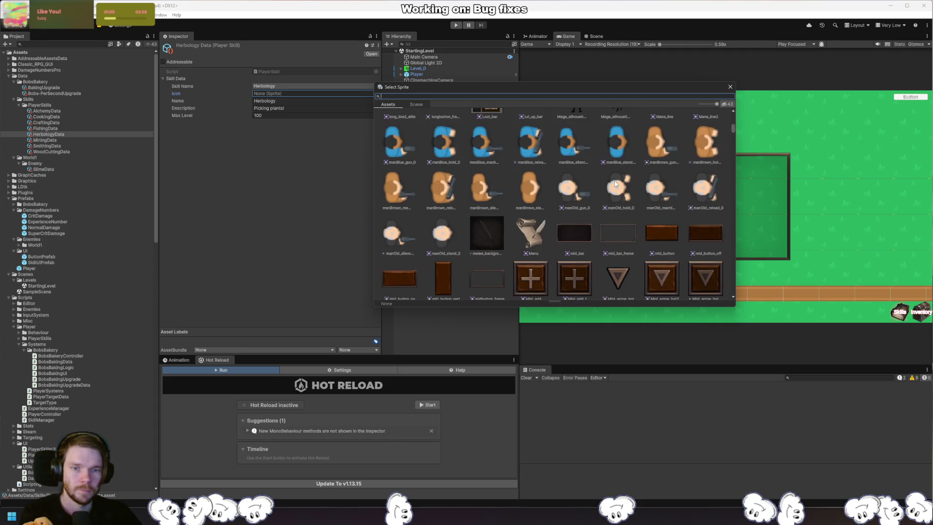
scroll(614, 182, "down", 5)
scroll(589, 183, "up", 3)
double_click(574, 134)
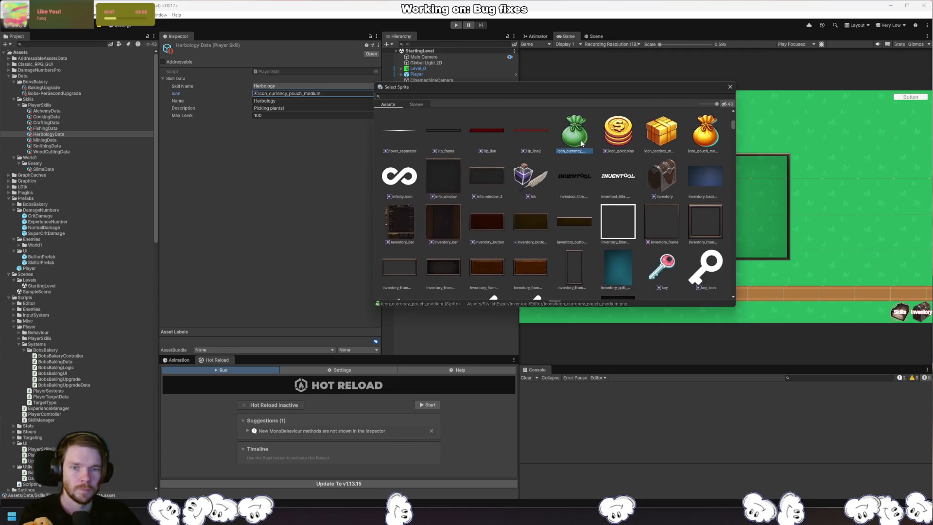
Set the MiningData skill's icon to the Destruction sprite
left_click(66, 141)
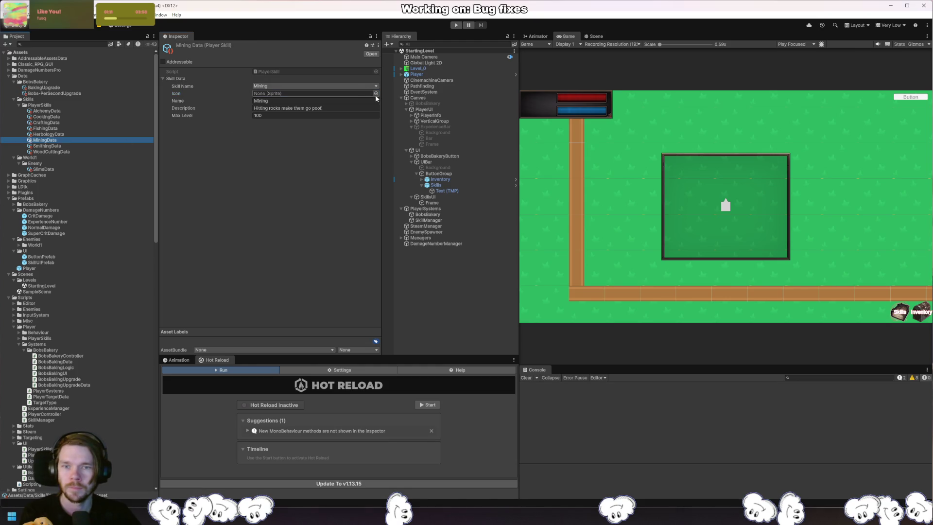
left_click(376, 93)
type("xe")
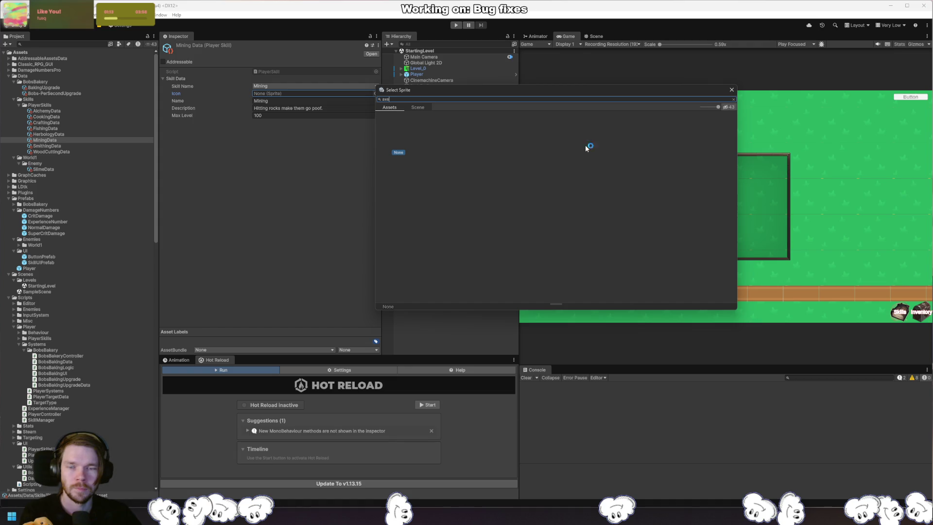
key("BackSpace")
key("BackSpace")
key("BackSpace")
scroll(594, 167, "down", 3)
double_click(586, 226)
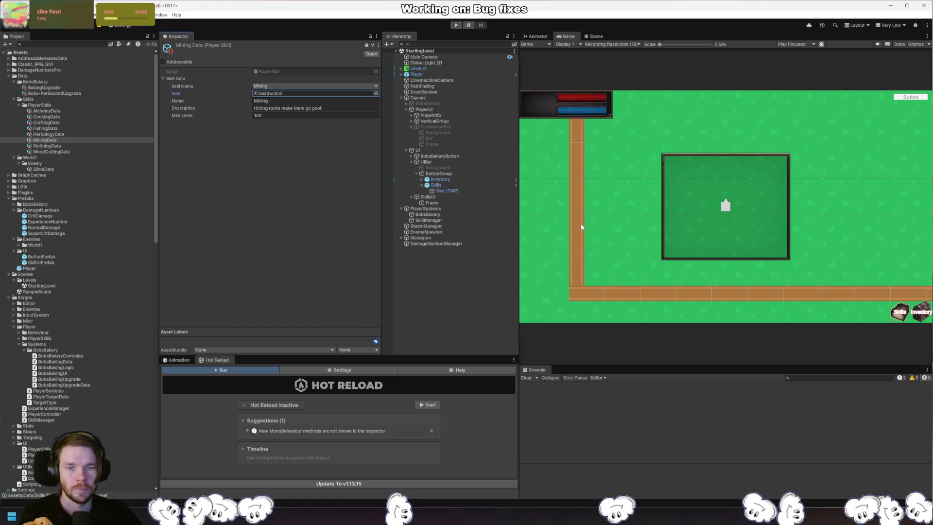
Set the SmithingData skill's icon to doom_dragon_inventory after trying the Equip sprite
left_click(51, 152)
left_click(47, 146)
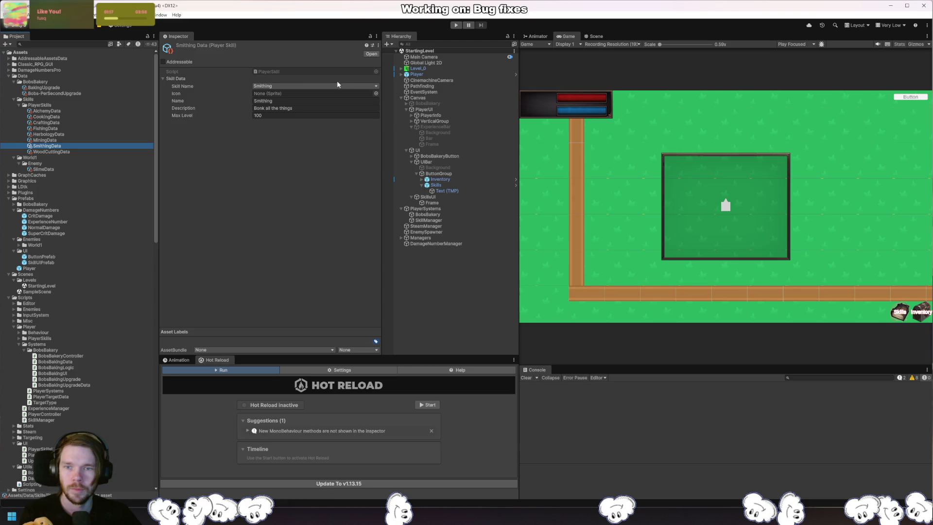
left_click(377, 93)
scroll(535, 206, "down", 5)
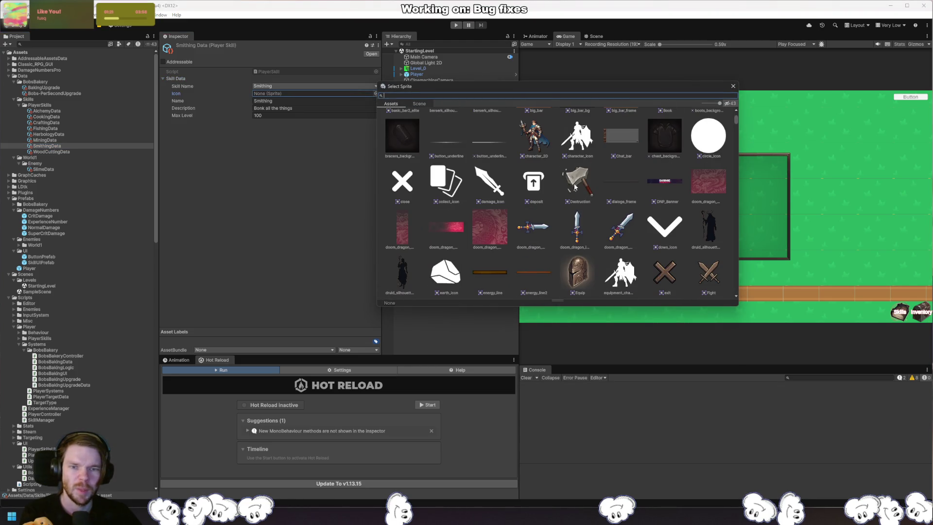
scroll(573, 183, "down", 4)
scroll(574, 186, "down", 3)
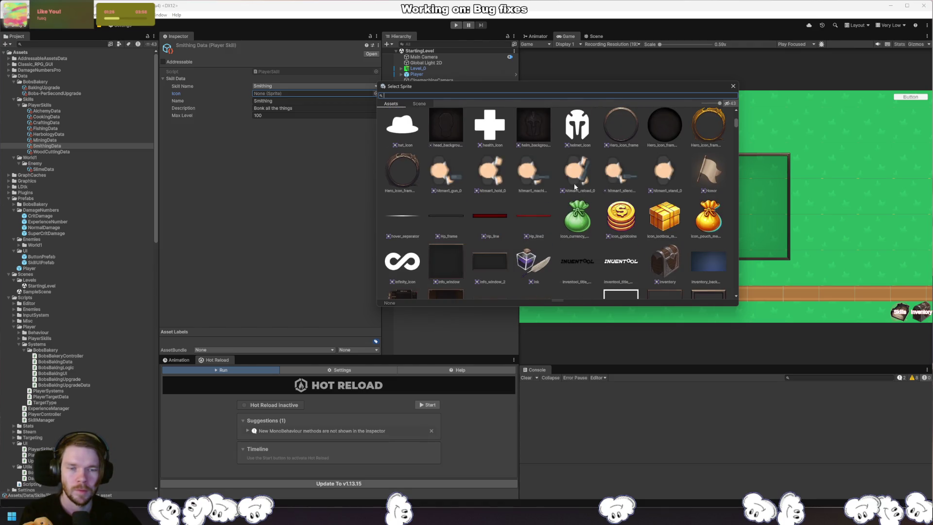
scroll(574, 182, "up", 5)
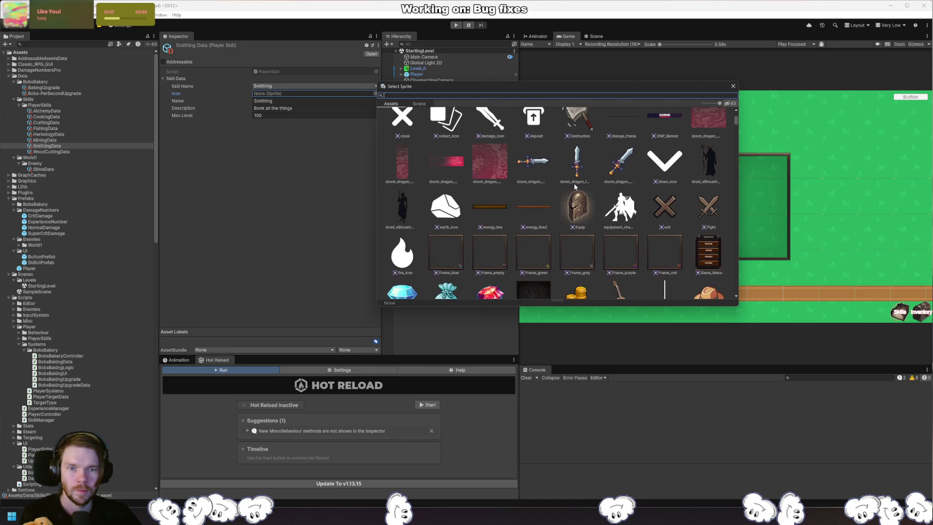
left_click(577, 210)
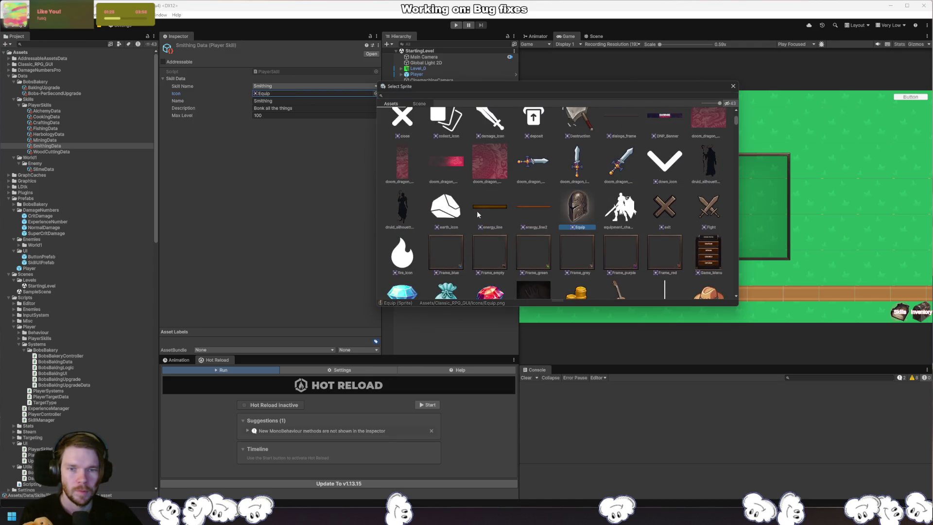
scroll(555, 202, "up", 1)
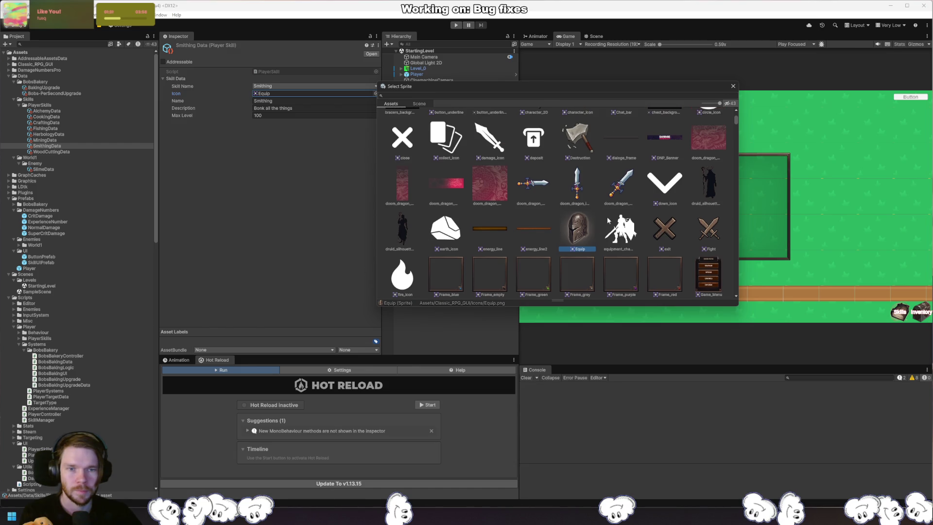
double_click(490, 182)
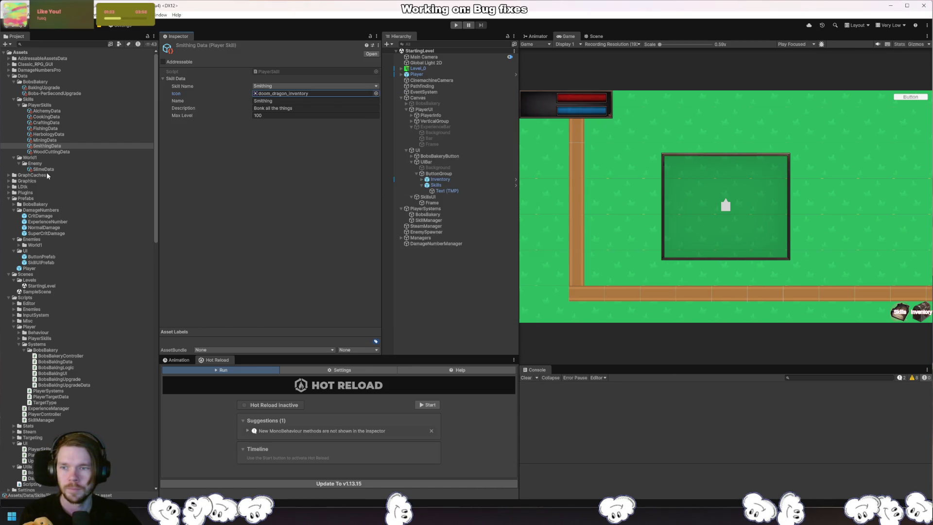
Set Wood Cutting's icon to the Bag sprite and run the game
left_click(51, 151)
left_click(376, 94)
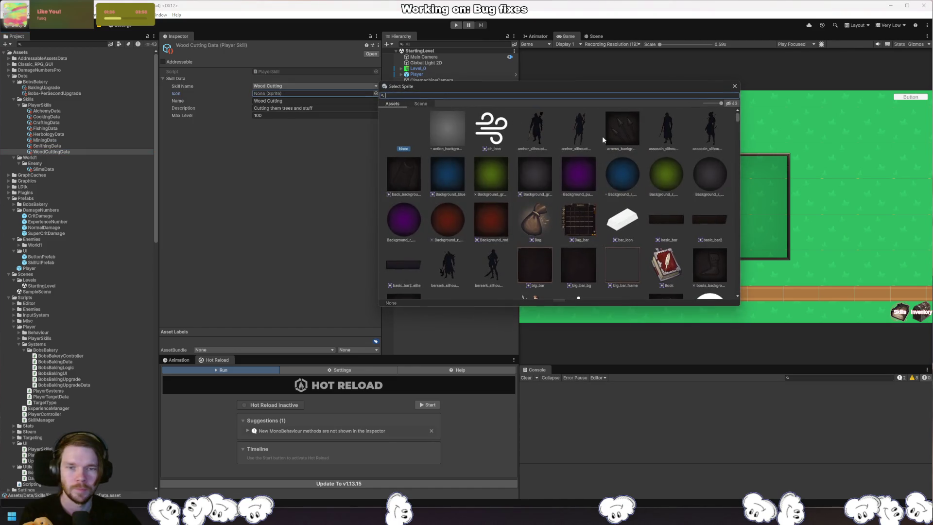
type("ch")
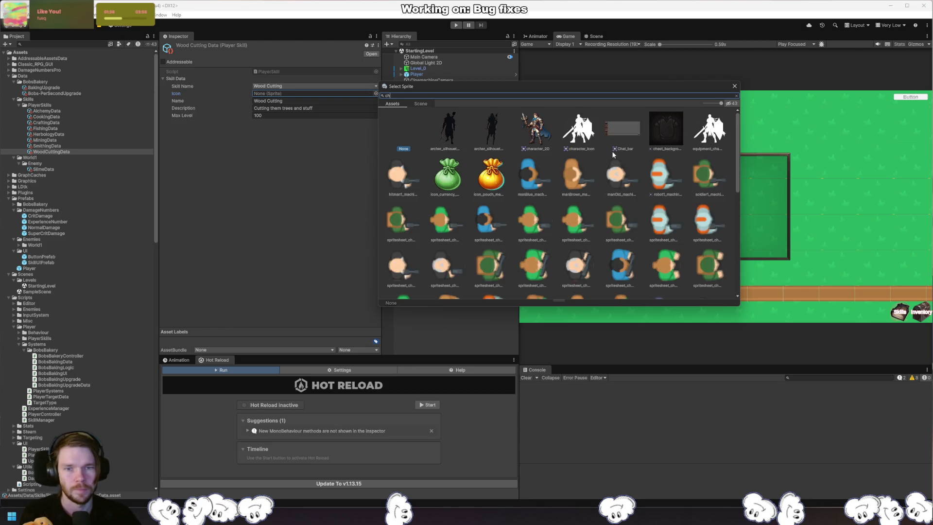
key("BackSpace")
scroll(611, 150, "down", 5)
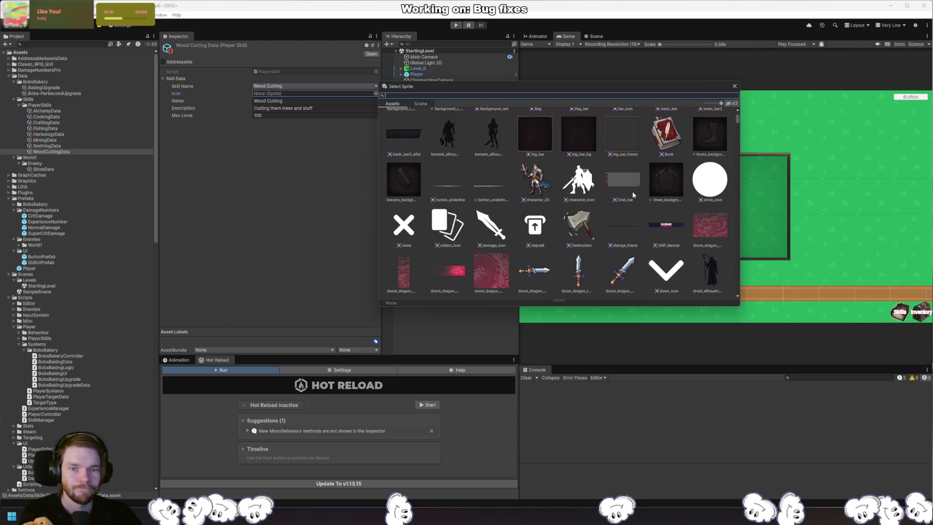
scroll(592, 204, "up", 3)
double_click(529, 222)
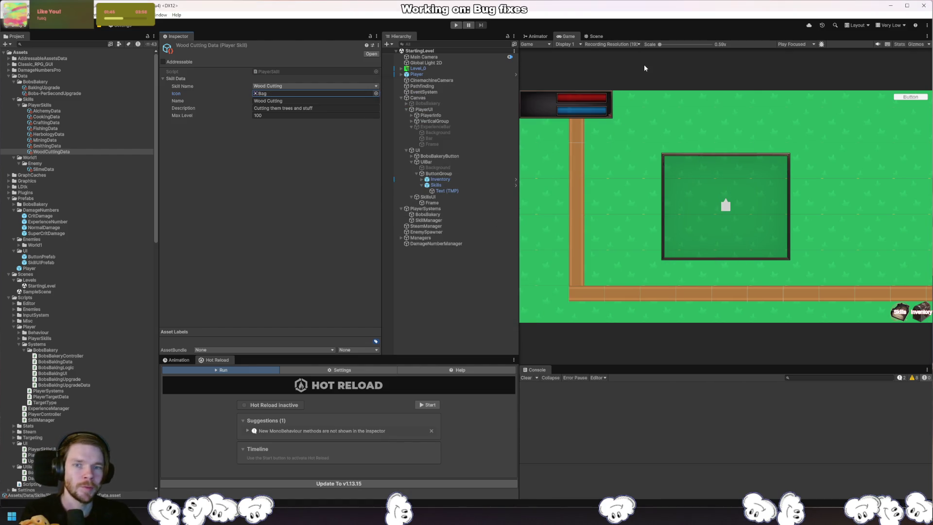
left_click(455, 25)
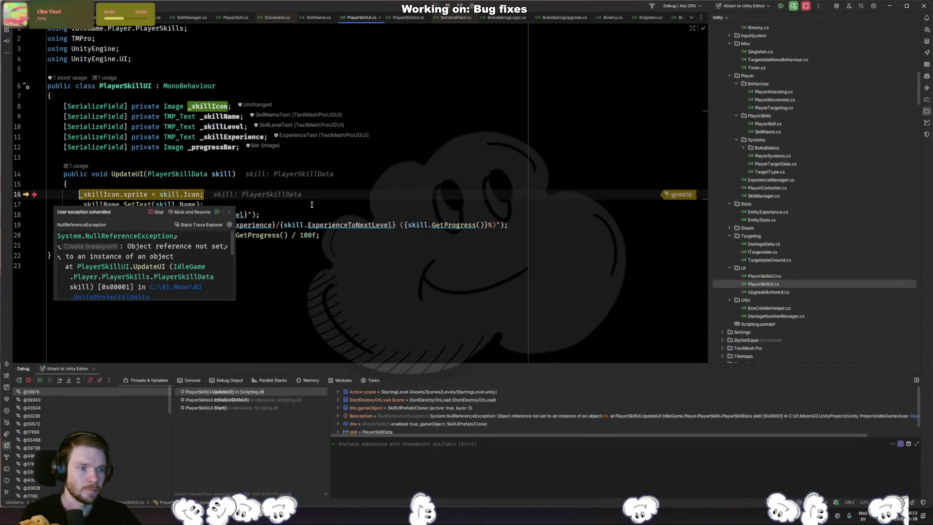
Resume the Rider debugger past the NullReferenceException
mouse_move(190, 192)
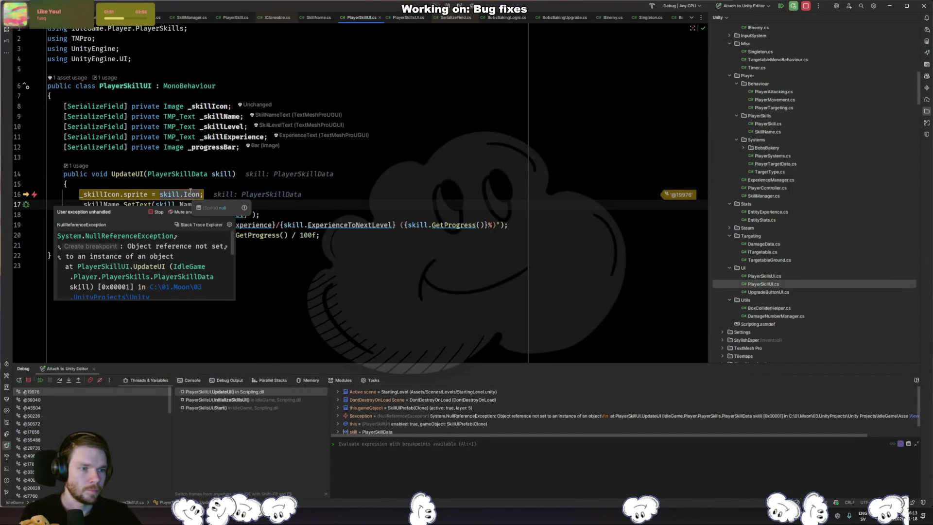
mouse_move(162, 195)
key("F5")
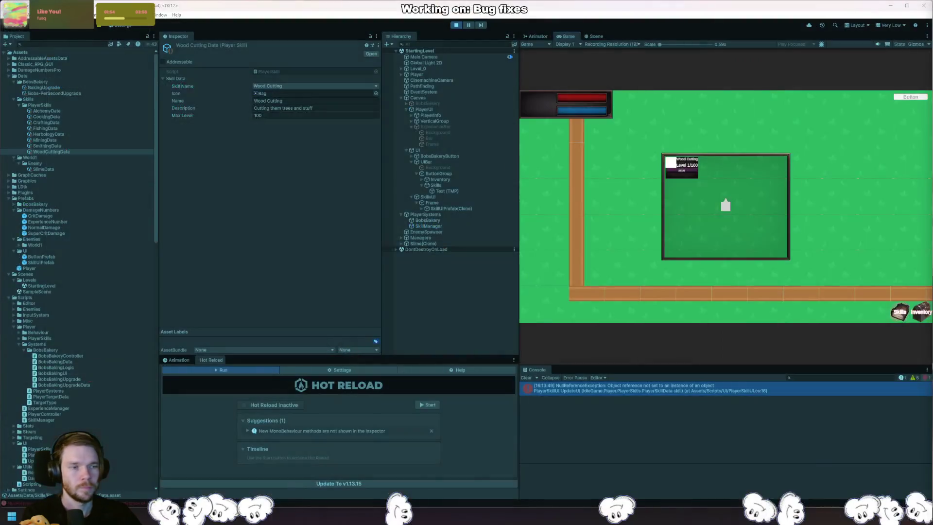
key("alt+Tab")
Add 'Icon = Icon' to the PlayerSkillData Copy() initializer
left_click(199, 174, "ctrl")
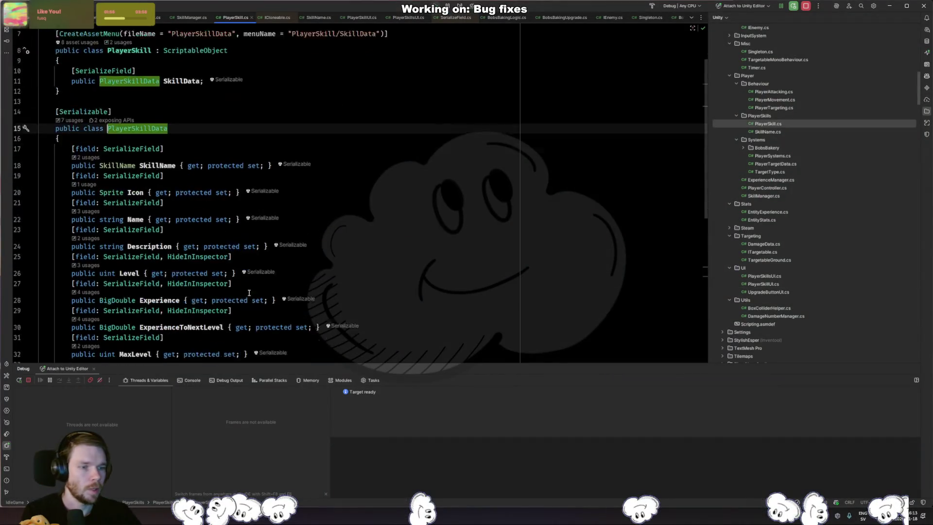
scroll(224, 243, "down", 5)
left_click(223, 266)
type(",")
key("Return")
type("Icon = Icon")
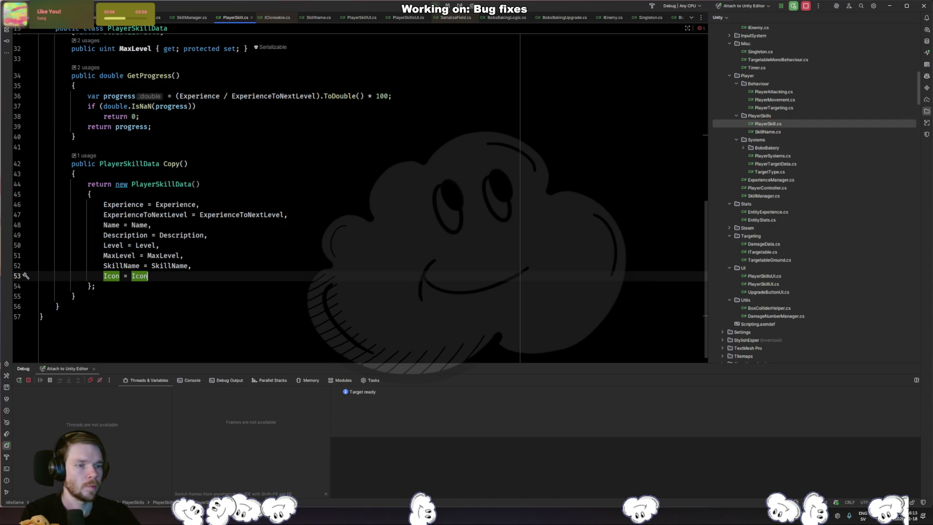
Stop and rerun the game in Unity, resuming Rider past the new exception
key("alt+Tab")
key("ctrl+p")
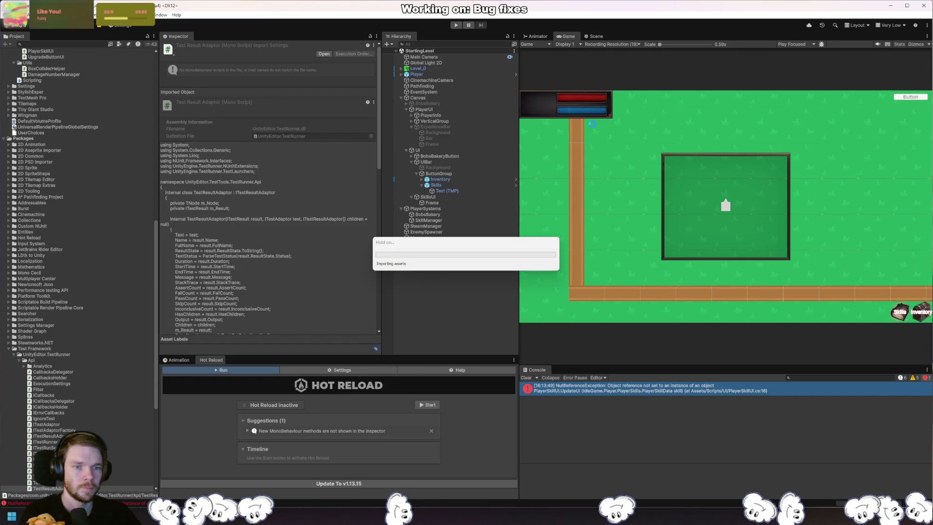
left_click(455, 25)
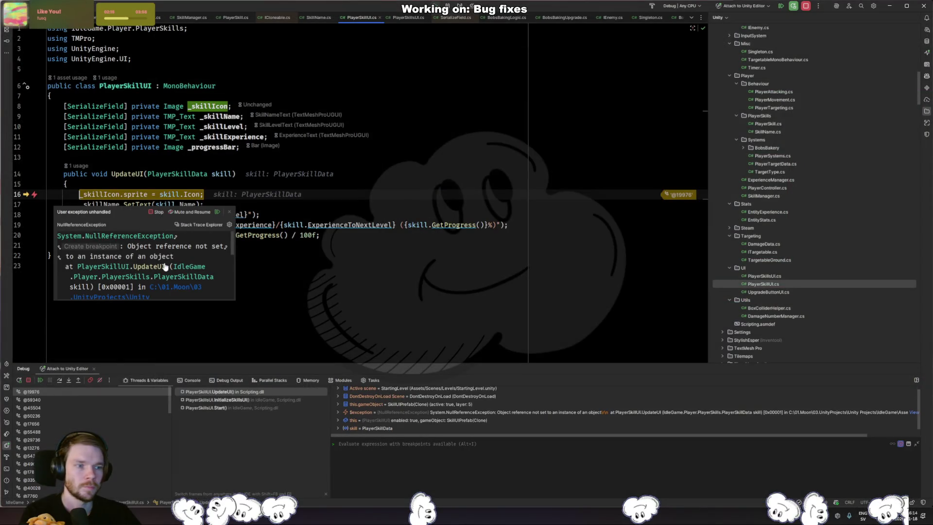
left_click(307, 293)
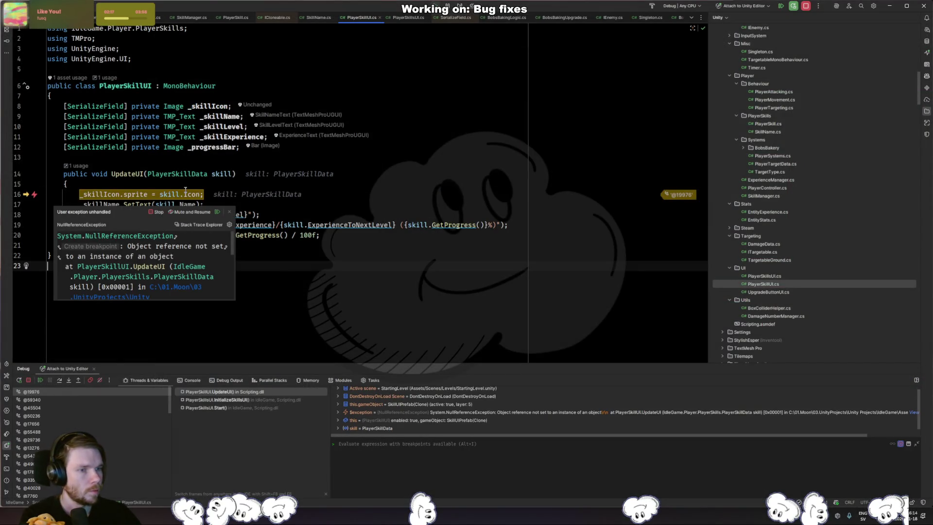
mouse_move(185, 190)
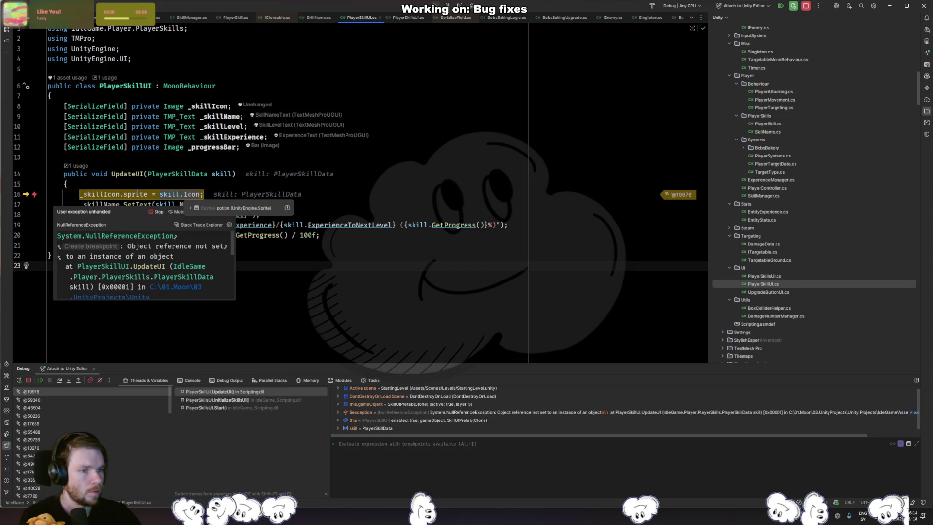
key("F5")
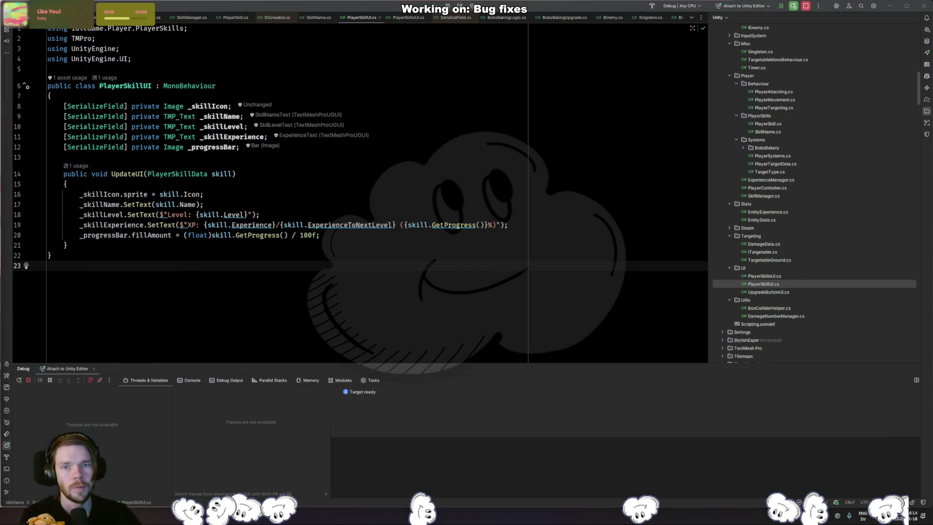
key("alt+Tab")
scroll(116, 214, "up", 10)
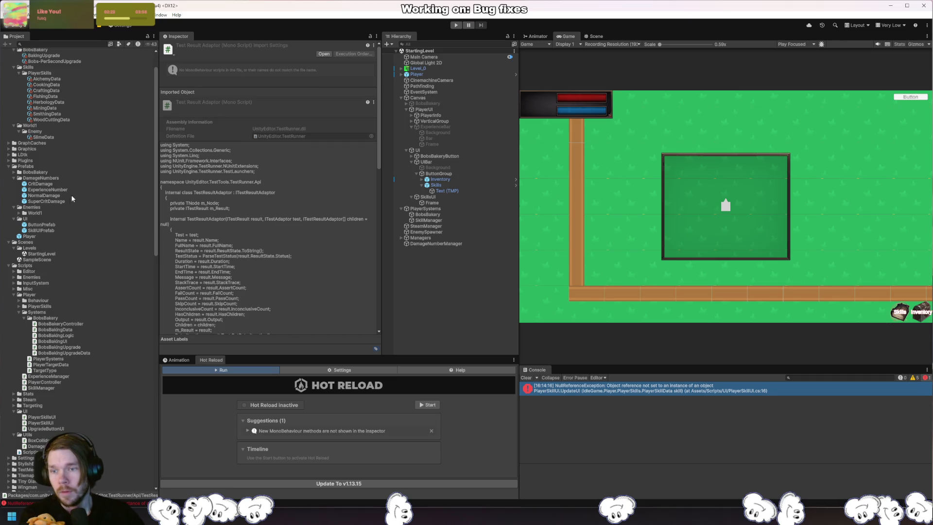
Assign SkillUIPrefab's Image child as its Skill Icon, then test-run with the Game view maximized
double_click(51, 230)
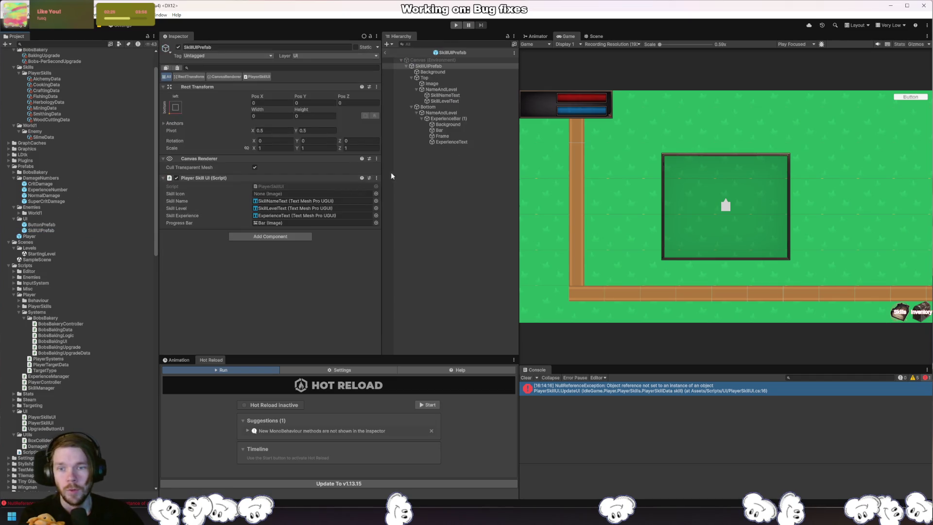
left_click(438, 85)
left_click_drag(439, 88, 277, 193)
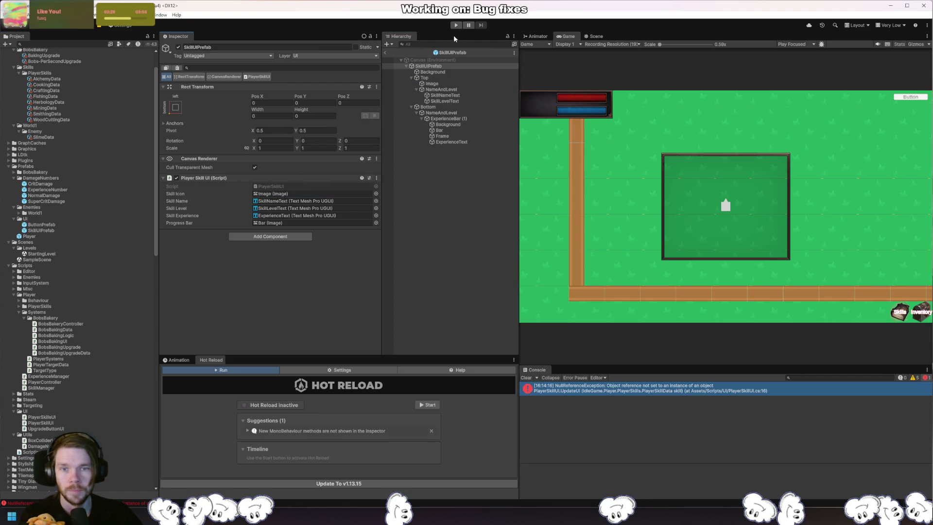
left_click(455, 25)
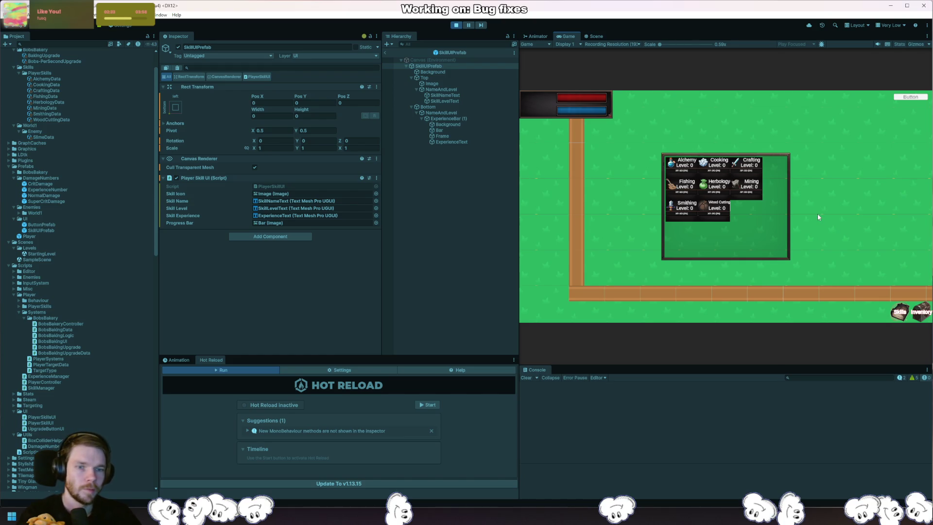
double_click(572, 37)
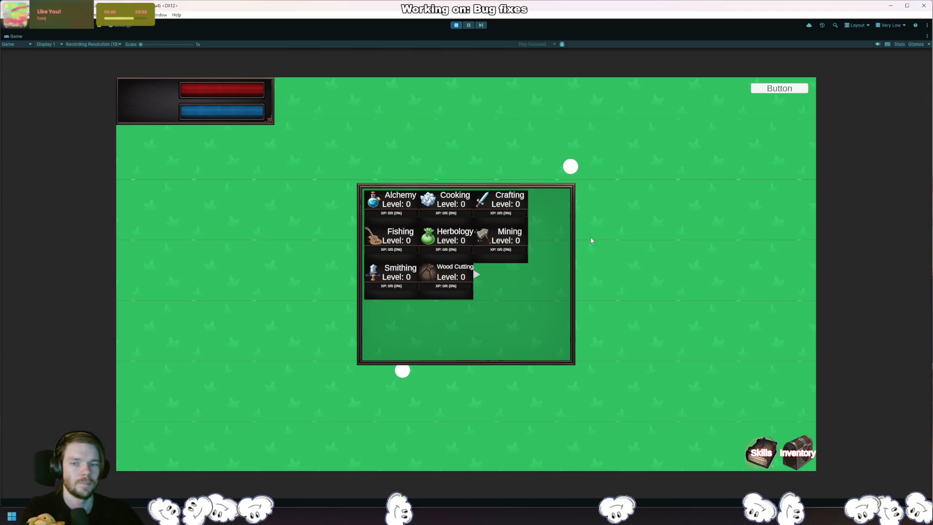
left_click(456, 25)
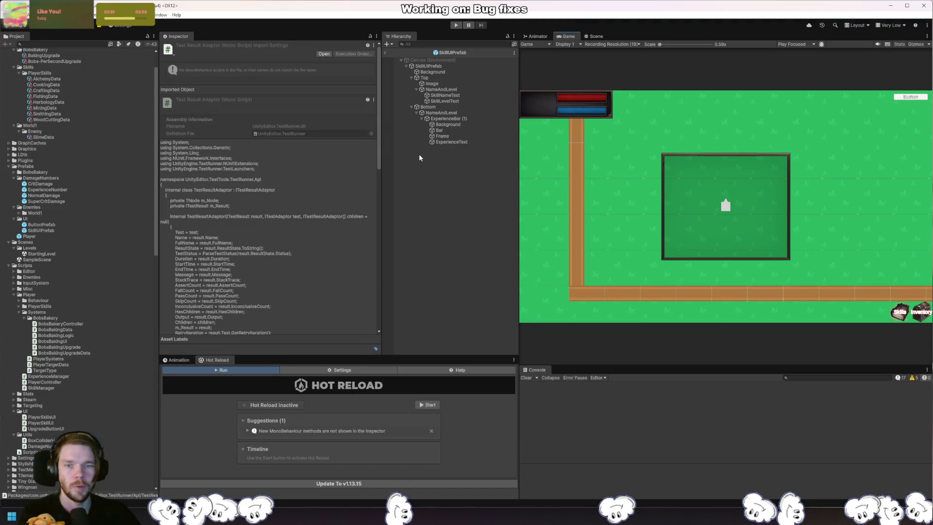
Add and remove an On Click entry on the Skills button, then inspect SkillsUI's script
left_click(385, 52)
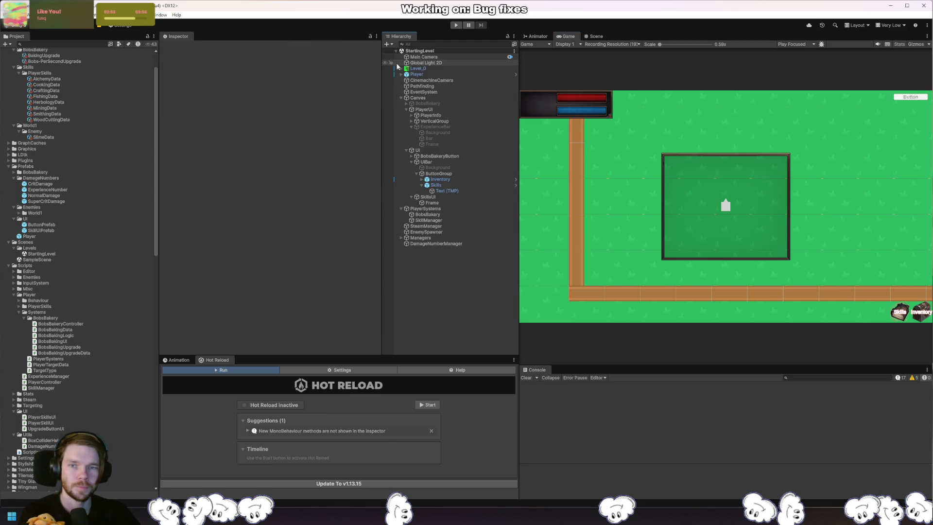
left_click(466, 202)
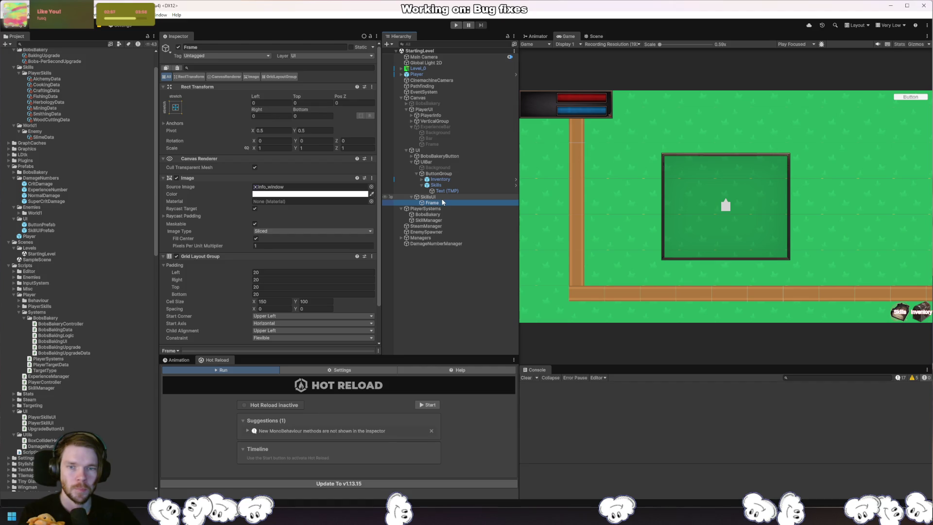
left_click(453, 172)
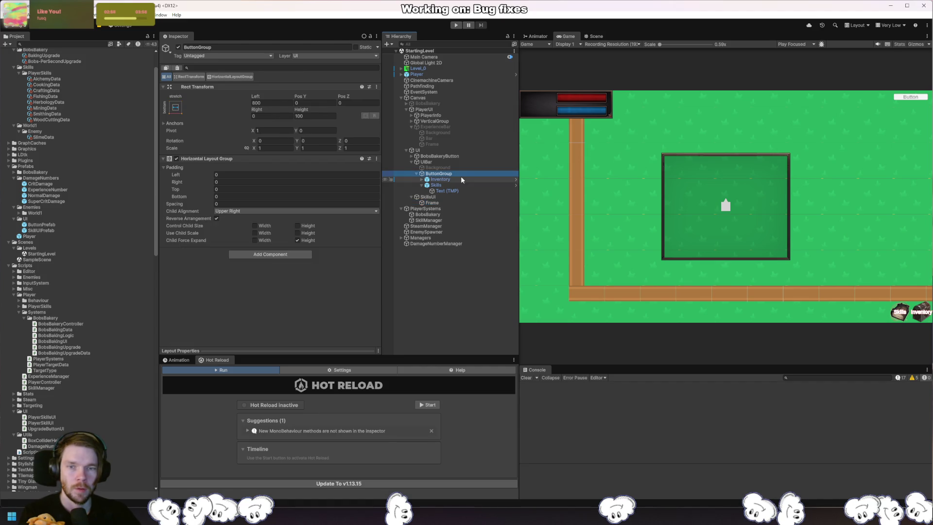
left_click(442, 185)
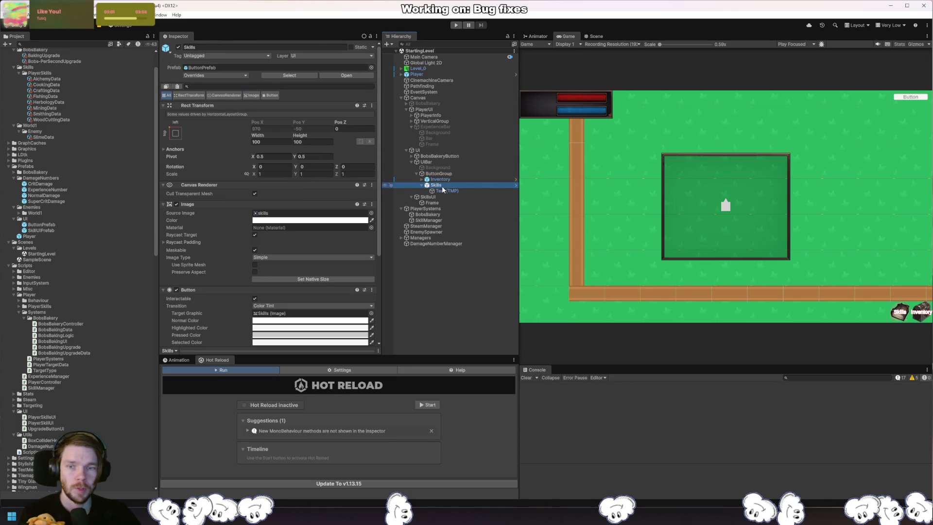
scroll(319, 228, "down", 5)
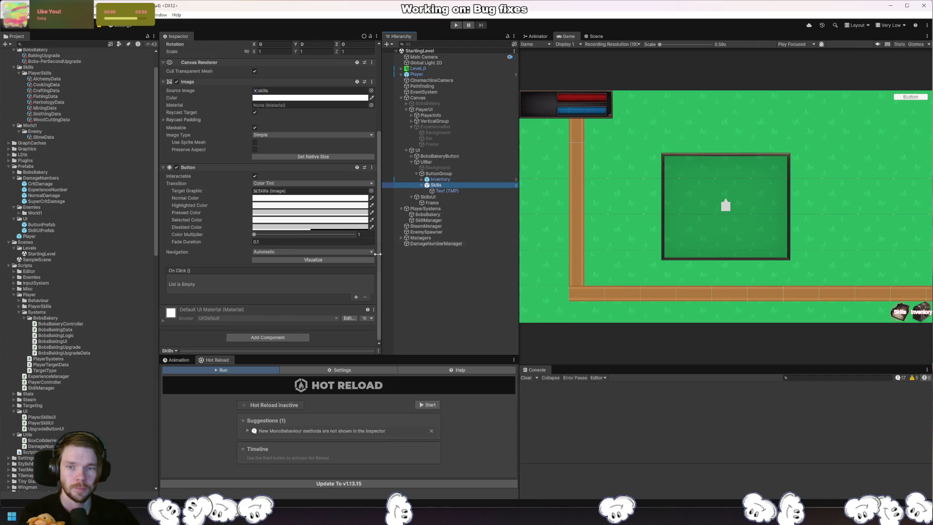
left_click(355, 297)
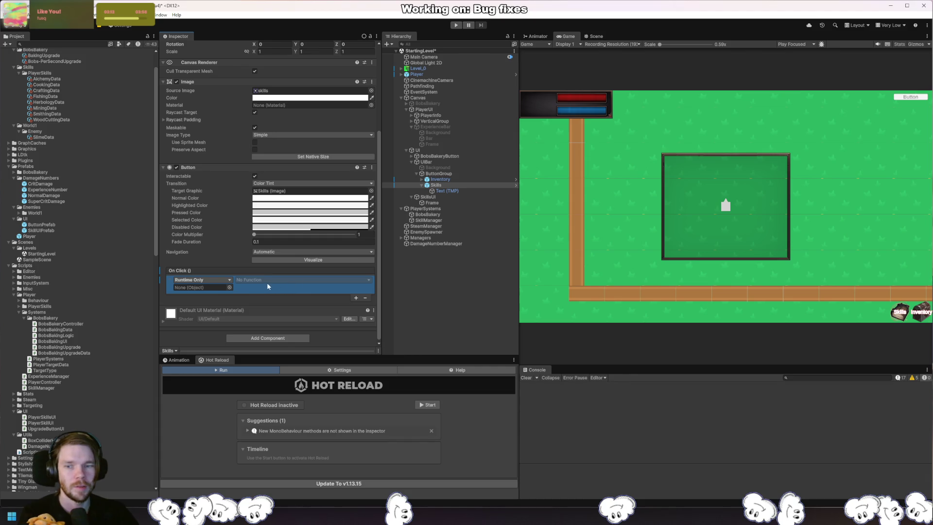
left_click(364, 298)
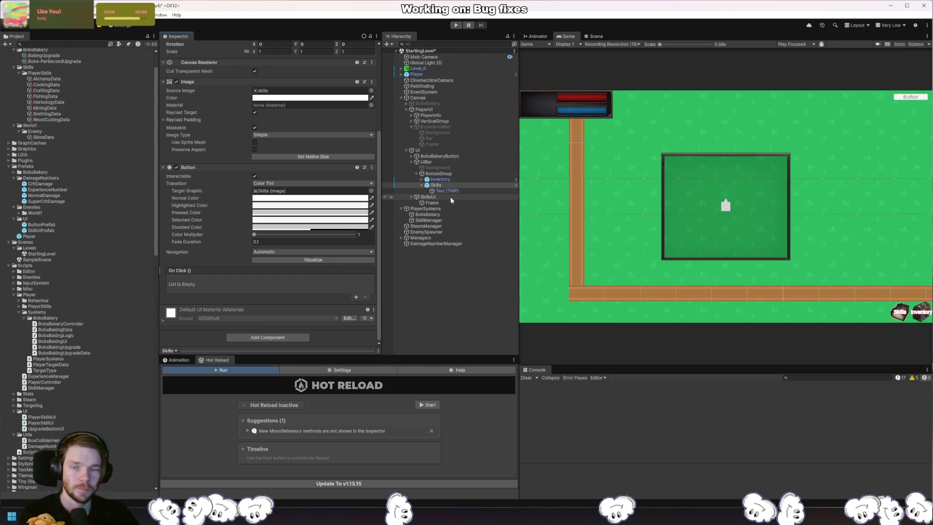
left_click(428, 197)
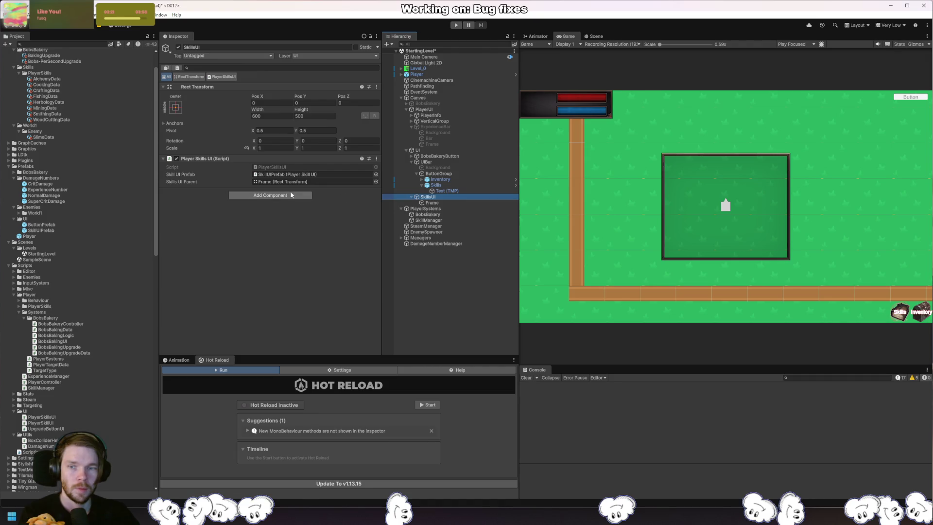
left_click(272, 166)
Add private void Toggle() calling gameObject.SetActive(!gameObject.activeSelf) to PlayerSkillsUI
key("Return")
type("p;riva")
key("BackSpace")
key("BackSpace")
key("BackSpace")
type("riva")
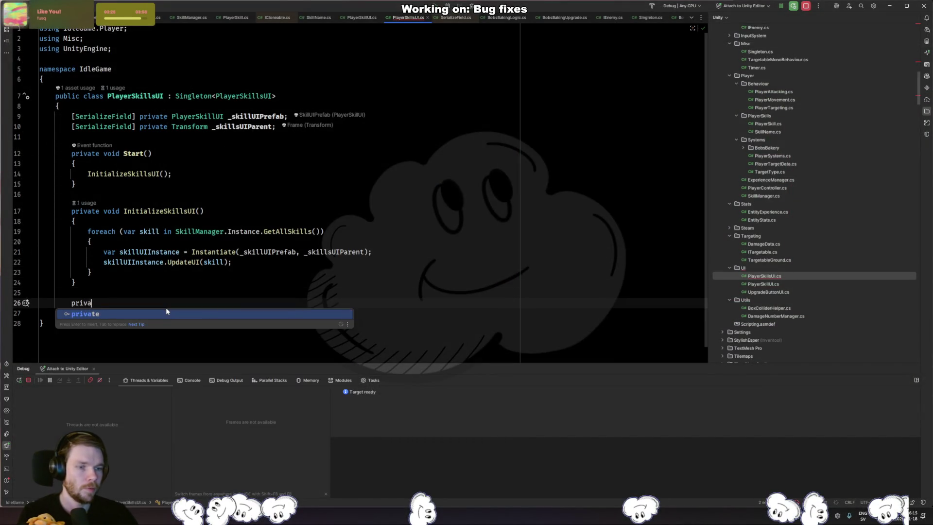
type("te void Toggle()")
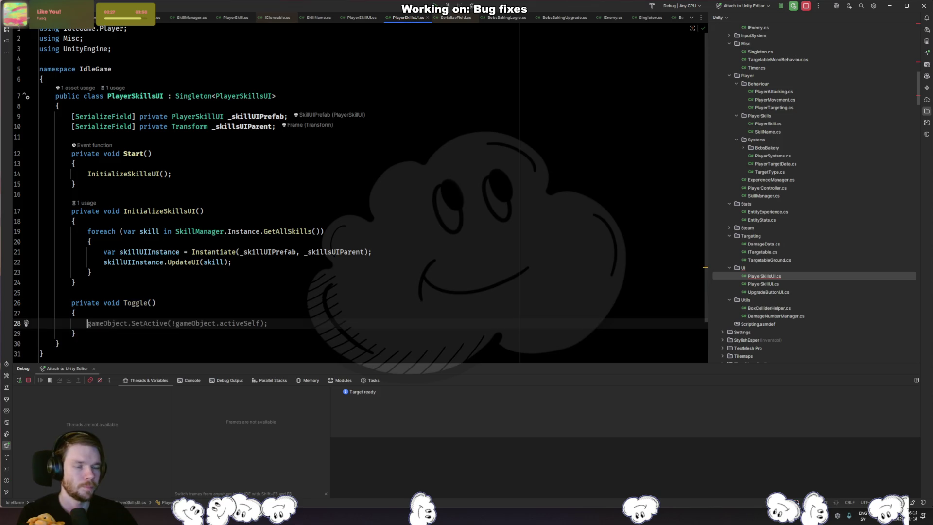
key("Tab")
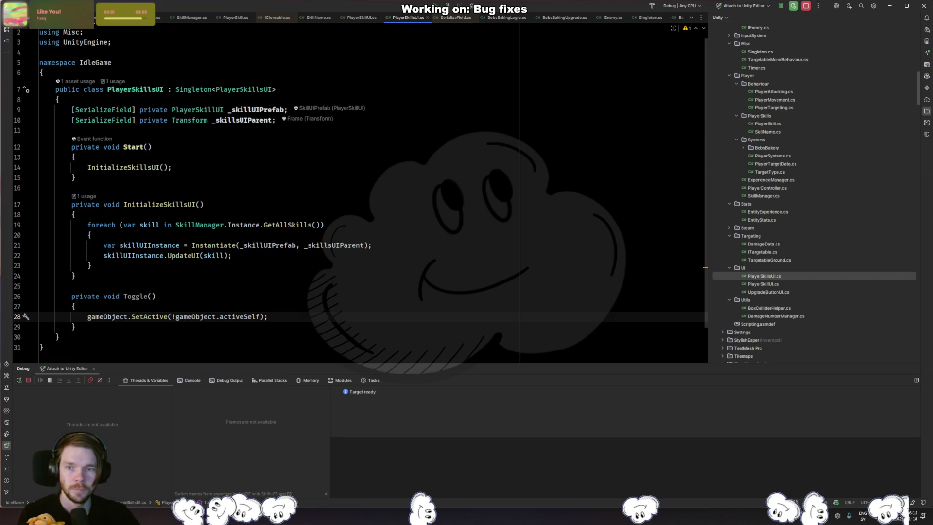
key("alt+Tab")
left_click(448, 174)
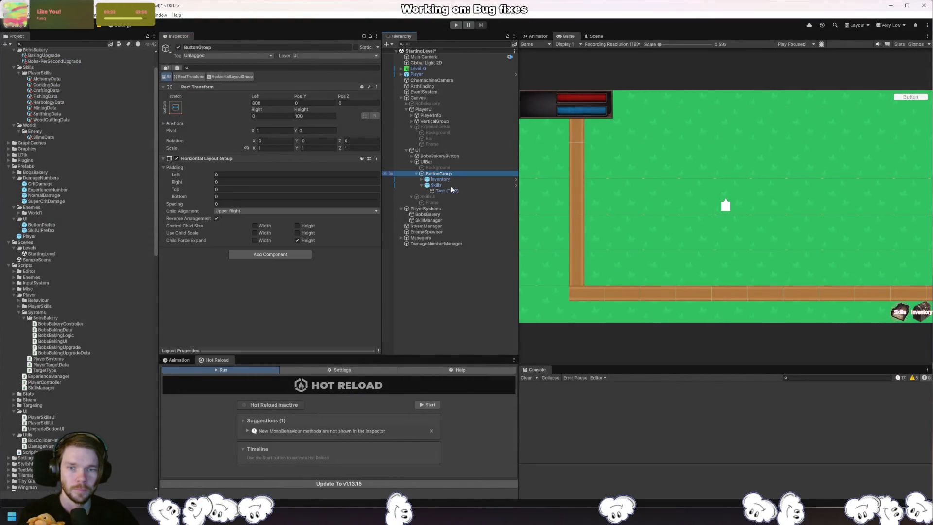
Add a Skills button On Click entry targeting SkillsUI, then select 'private' on Rider's Toggle line
left_click(448, 185)
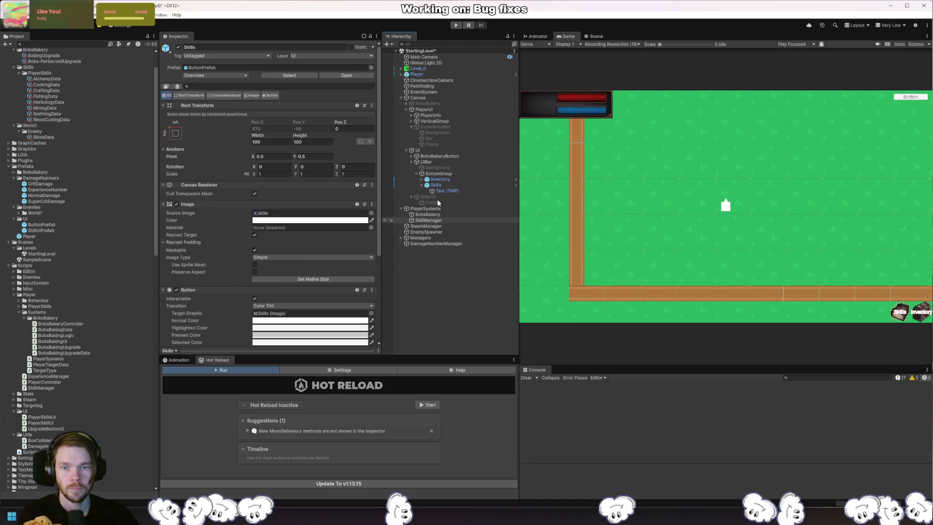
left_click(447, 185)
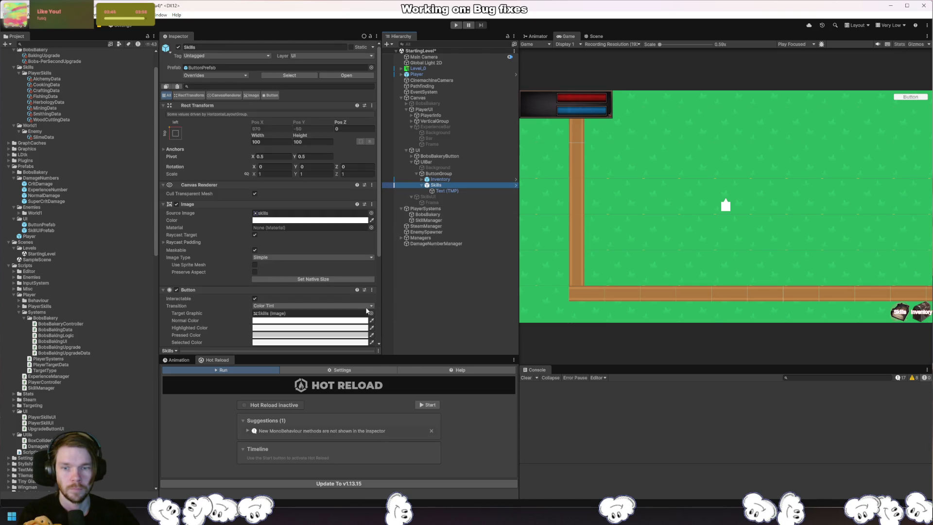
scroll(334, 299, "down", 4)
left_click(355, 297)
mouse_move(427, 197)
left_mouse_down()
mouse_move(315, 252)
mouse_move(213, 288)
left_mouse_up()
left_click(252, 281)
mouse_move(277, 315)
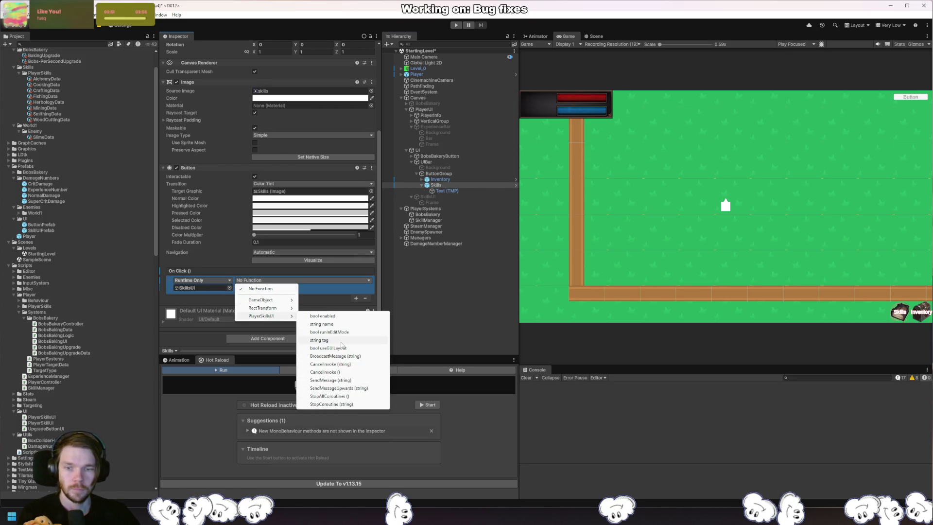
key("alt+Tab")
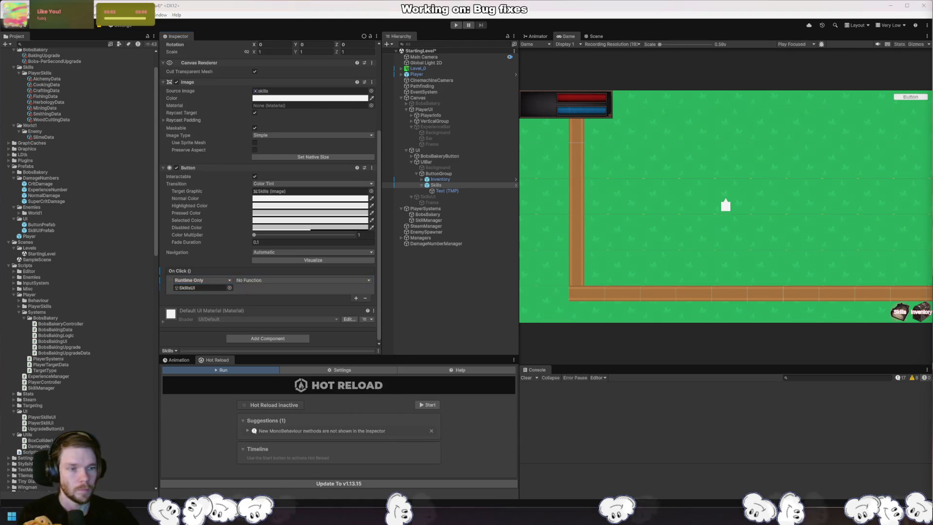
left_click(97, 297)
double_click(98, 297)
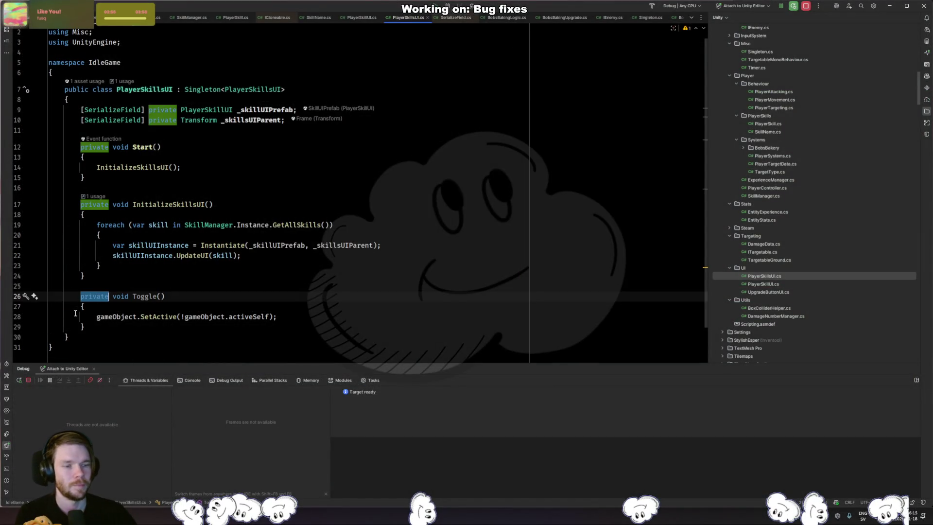
Change Toggle() to public and rename it ToggleShow
type("pub")
key("Return")
key("ctrl+z")
type("lic")
left_click(141, 297)
type("Show")
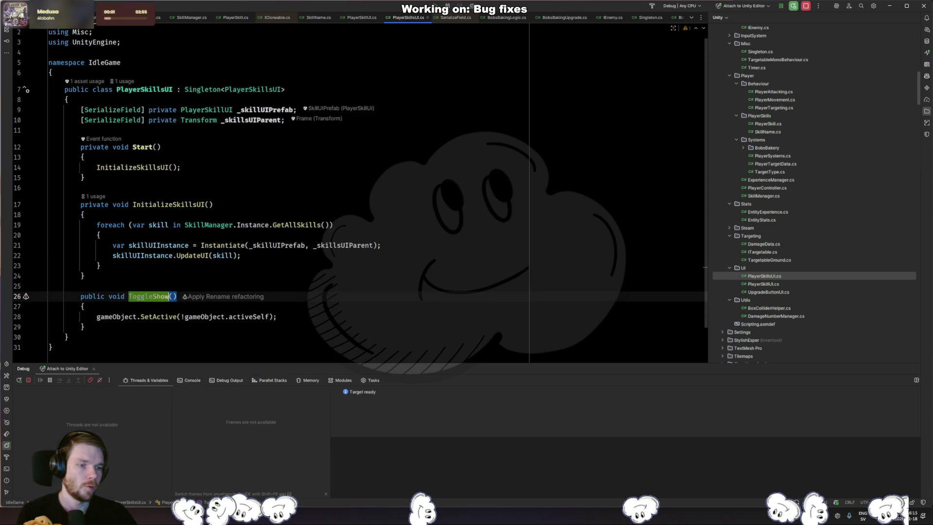
key("alt+Tab")
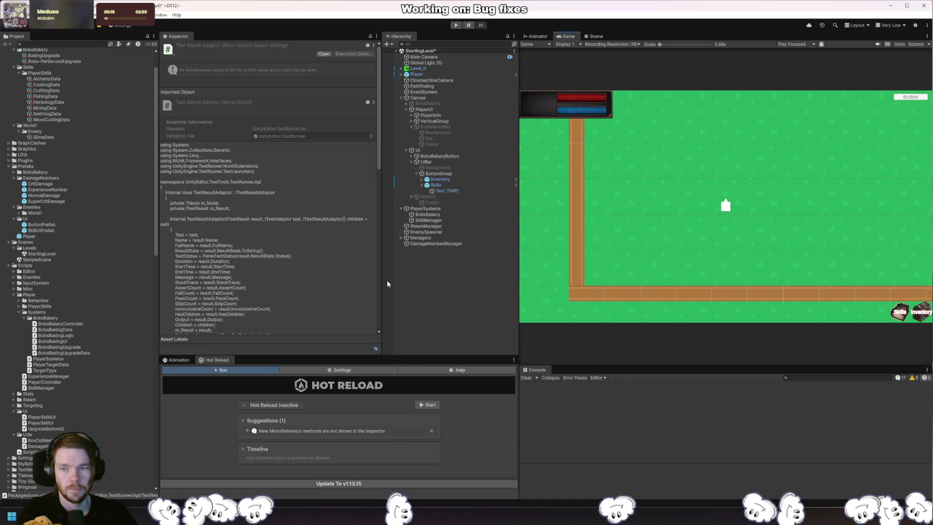
Make the Skills button's On Click call ToggleShow on SkillsUI
left_click(438, 174)
left_click(436, 185)
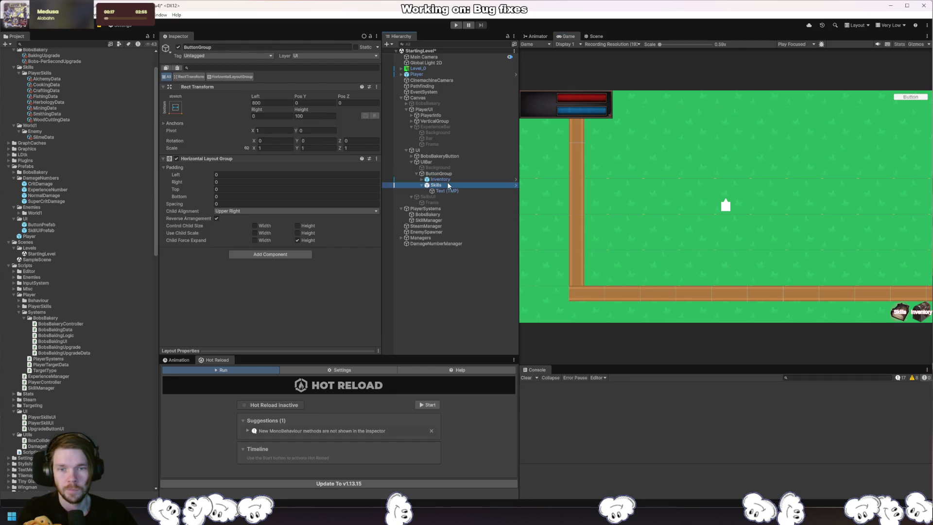
scroll(348, 256, "down", 4)
left_click(252, 279)
mouse_move(281, 318)
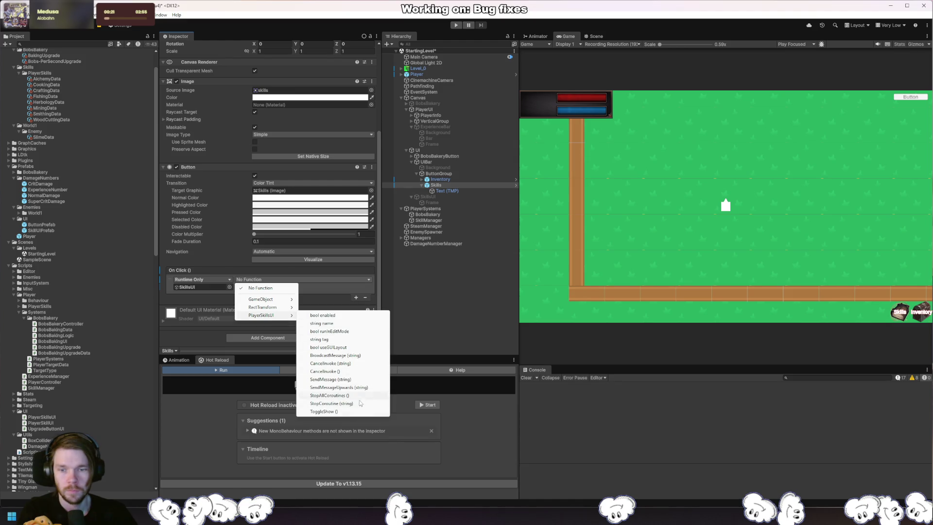
left_click(324, 411)
Run the game and toggle the skills panel on and off with the Skills button
key("ctrl+p")
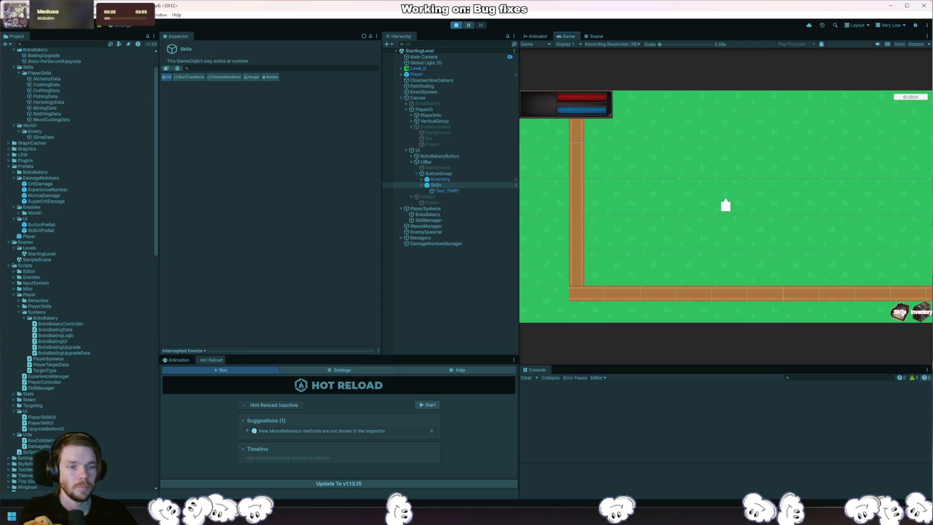
left_click(900, 313)
left_click(900, 313)
left_click(900, 314)
left_click(900, 313)
left_click(900, 313)
left_click(900, 313)
left_click(900, 314)
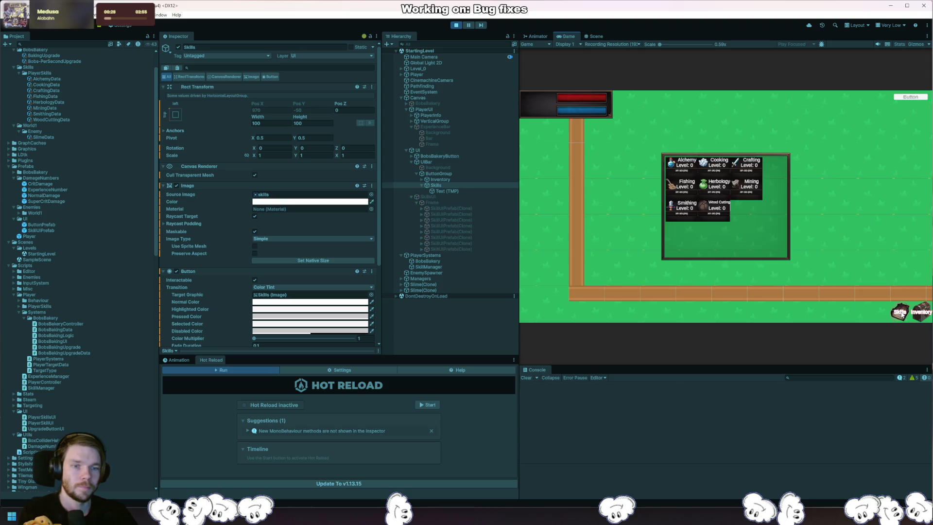
left_click(900, 313)
left_click(900, 313)
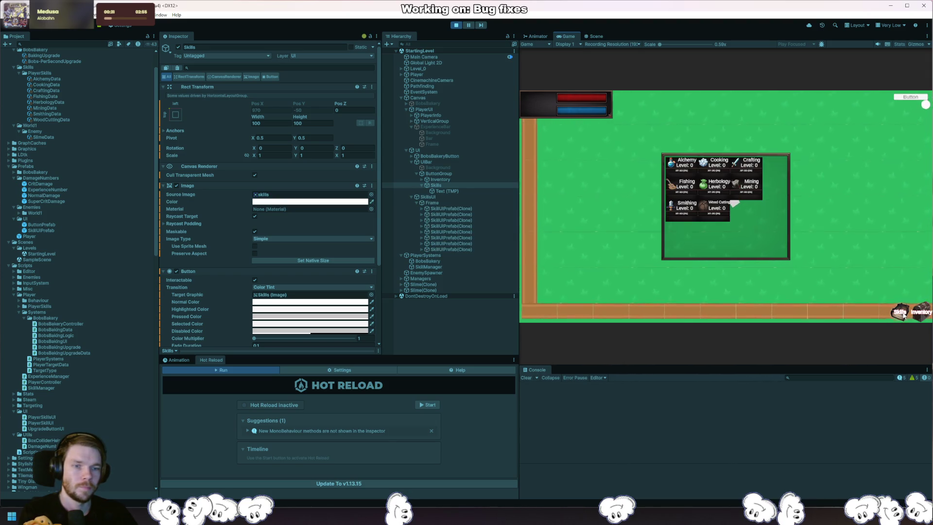
left_click(900, 313)
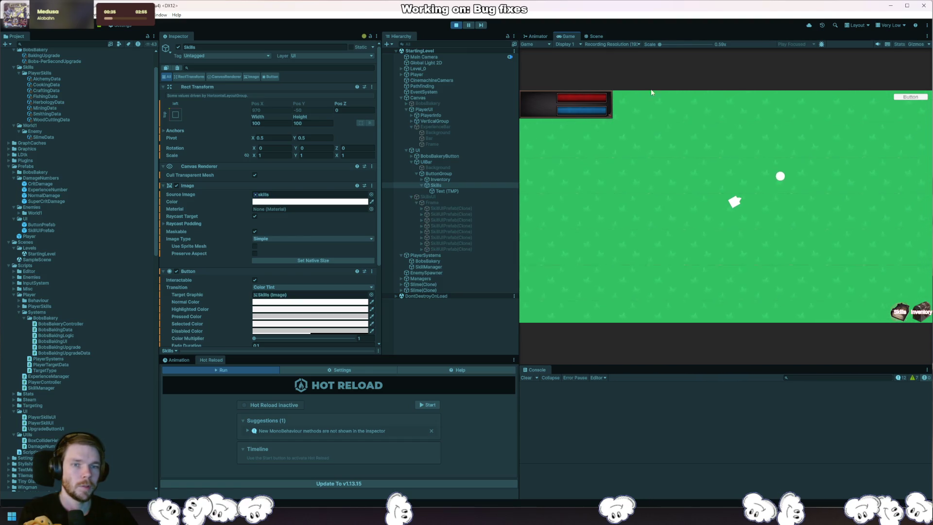
Test the skills panel at GamePlay 1920x200 and portrait 1080x1920 resolutions
left_click(629, 44)
left_click(625, 133)
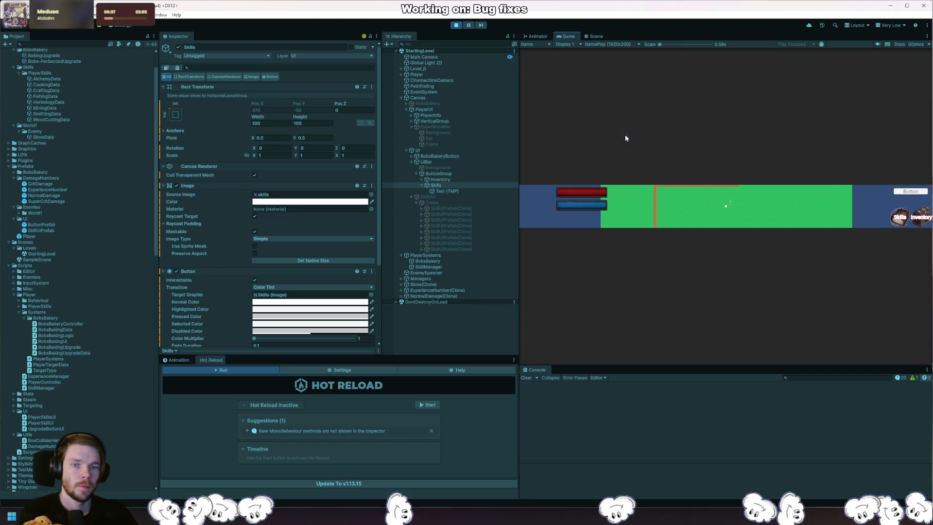
left_click(899, 219)
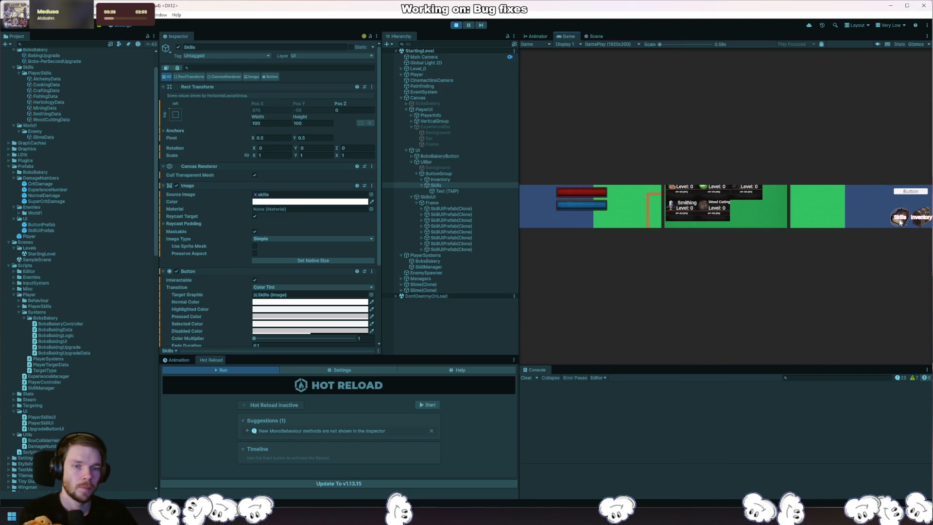
left_click(899, 219)
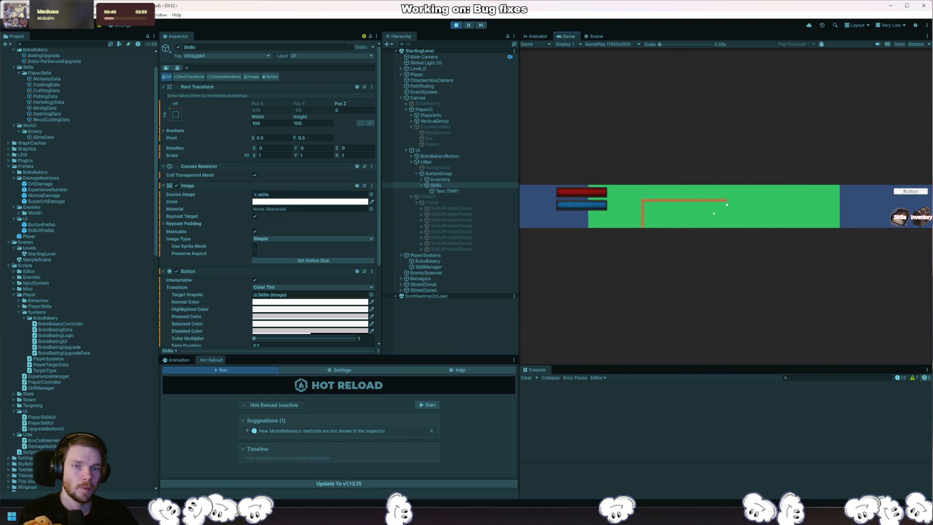
left_click(611, 44)
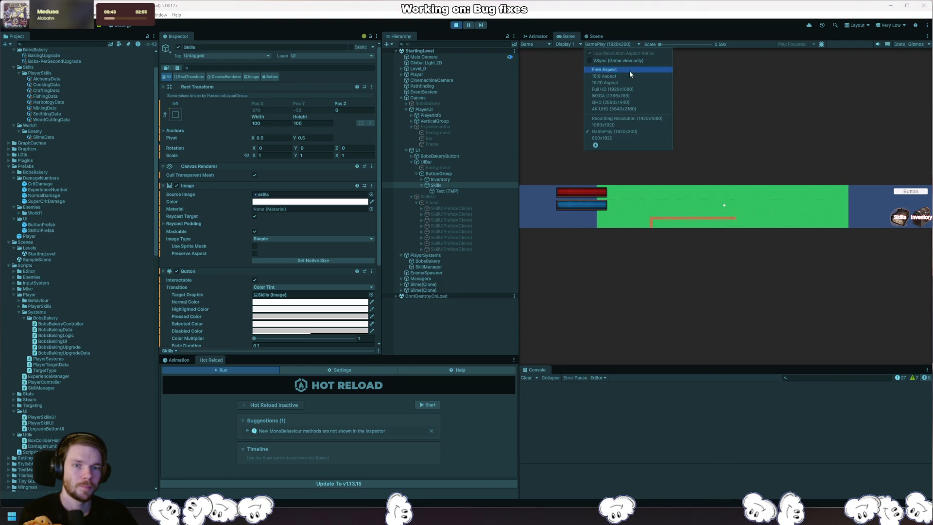
left_click(635, 125)
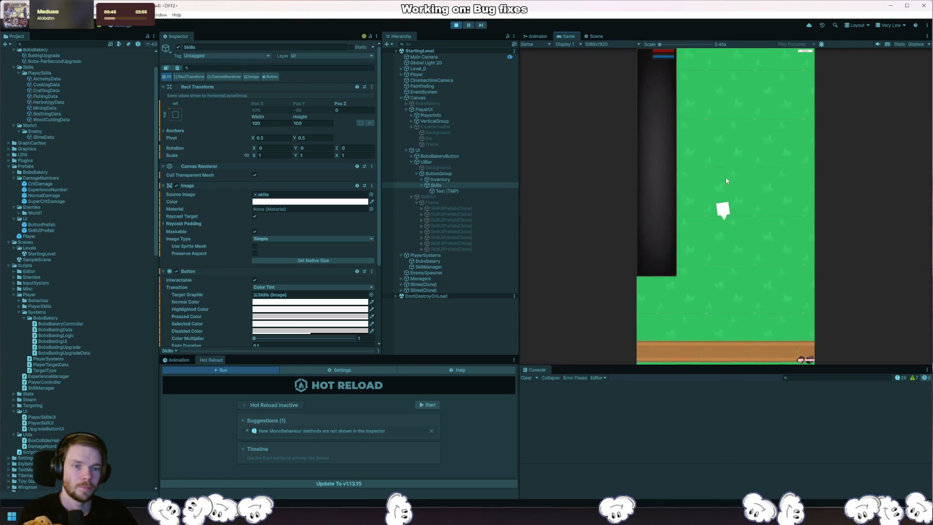
left_click(800, 362)
Set the Game view to Recording Resolution and stop the game
left_click(590, 44)
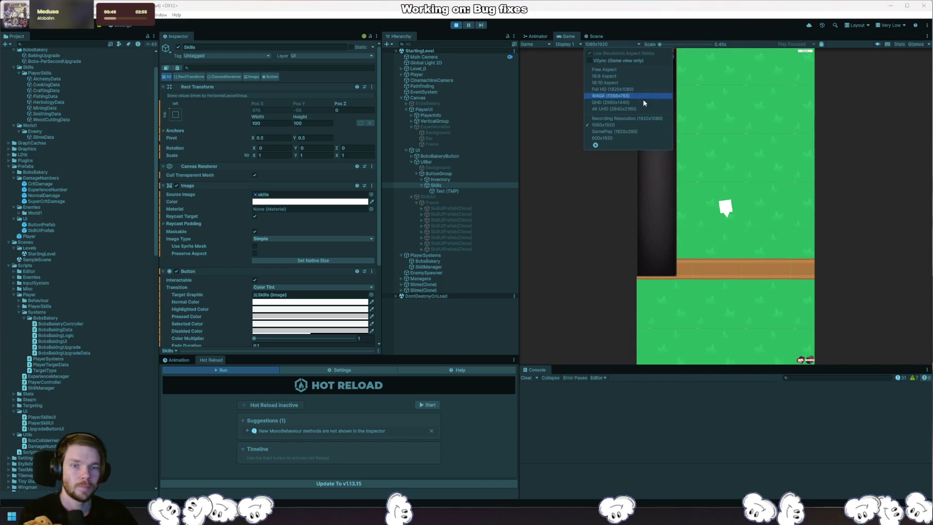
left_click(640, 131)
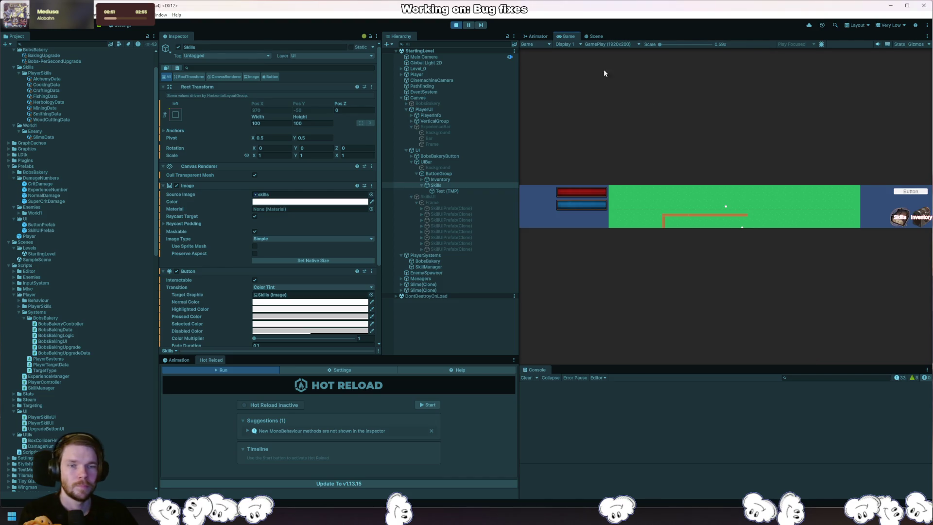
left_click(599, 44)
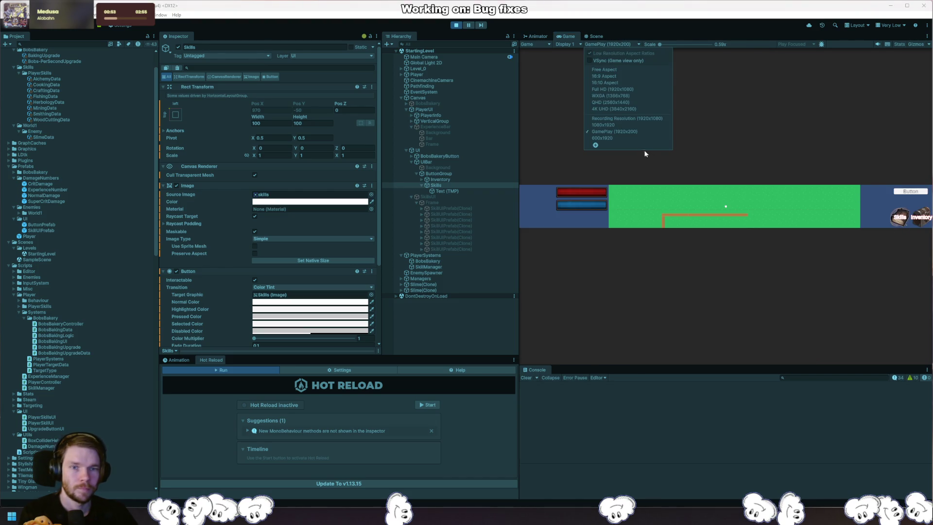
left_click(646, 119)
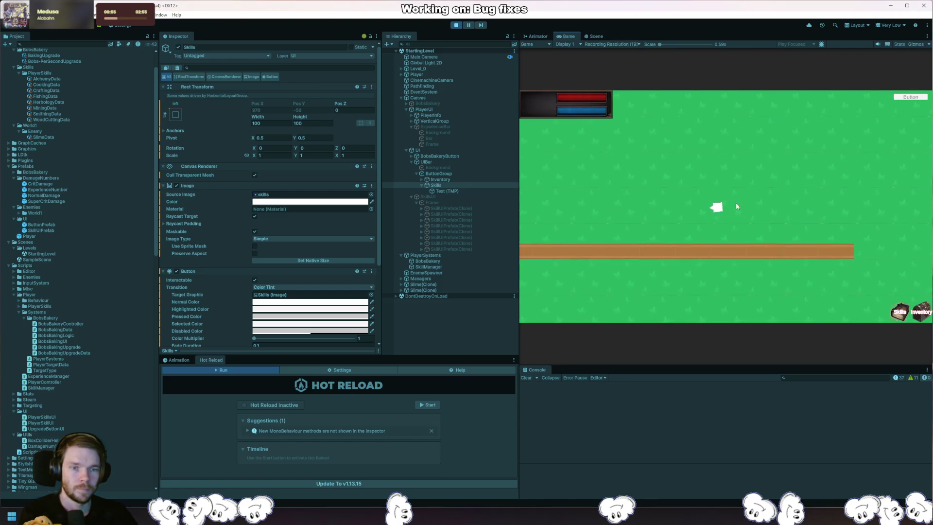
left_click(457, 25)
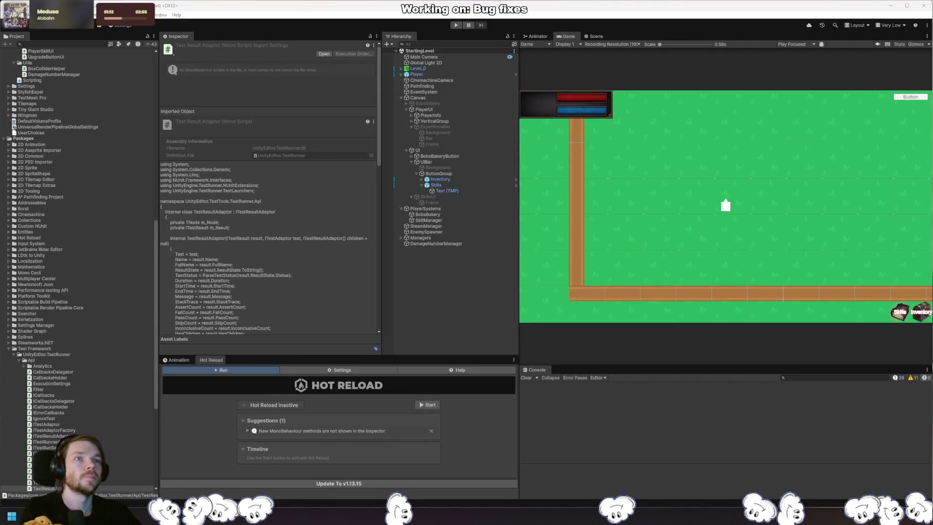
Switch to the browser showing the HacknPlan kanban board
key("alt+Tab")
Create two HacknPlan tasks: 'Player Skills Window' and 'PlayerSkill Base SO'
left_click_drag(850, 128, 486, 73)
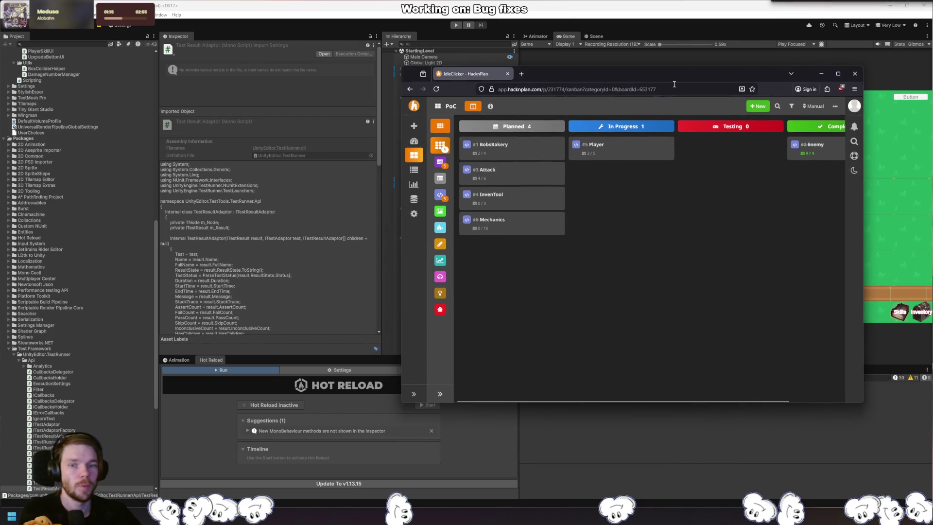
key("n")
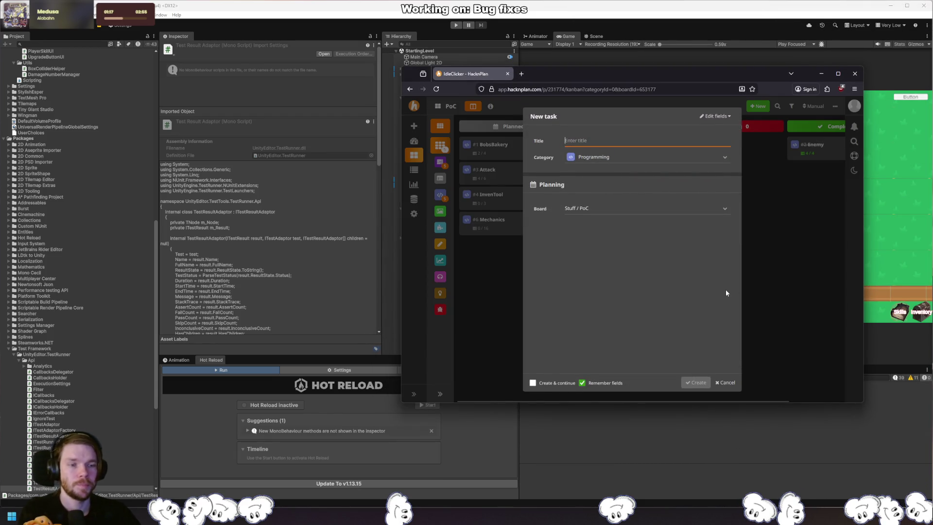
type("Skills")
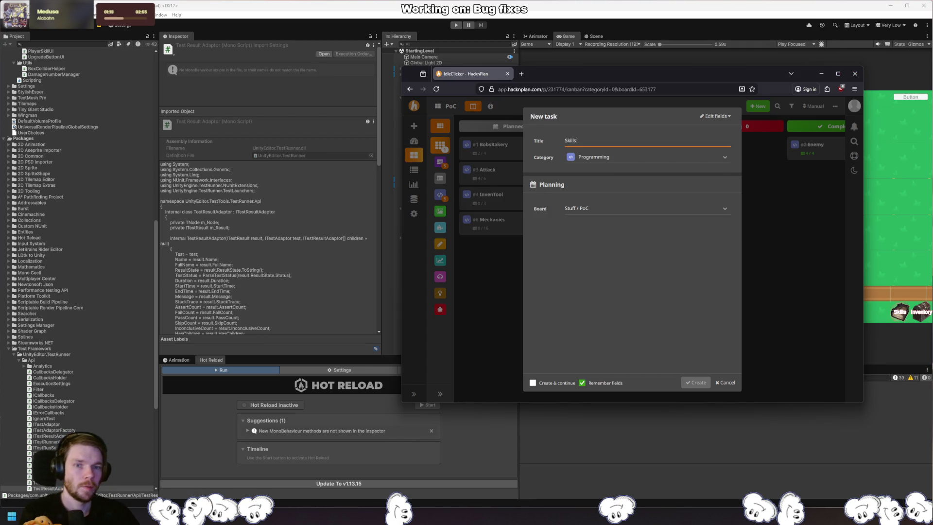
type("Window")
key("Home")
type("Player")
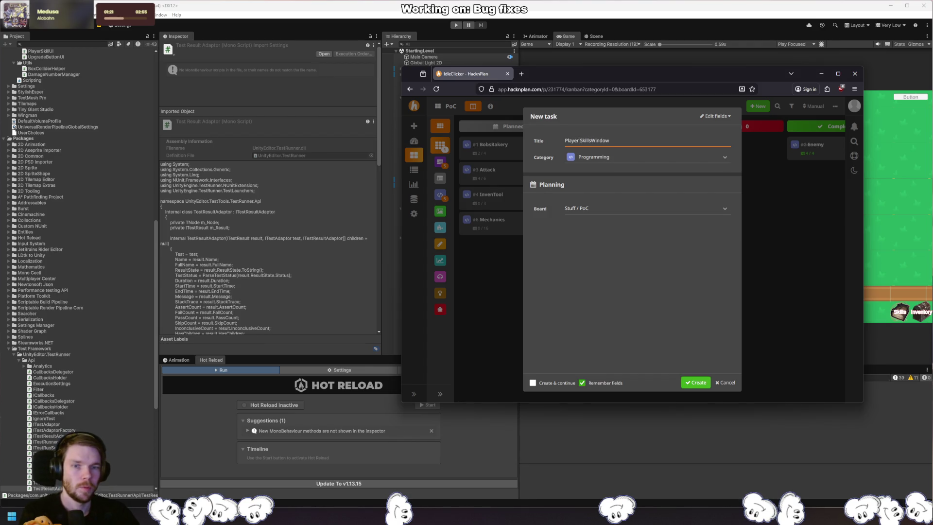
left_click(591, 140)
key("Return")
type("n")
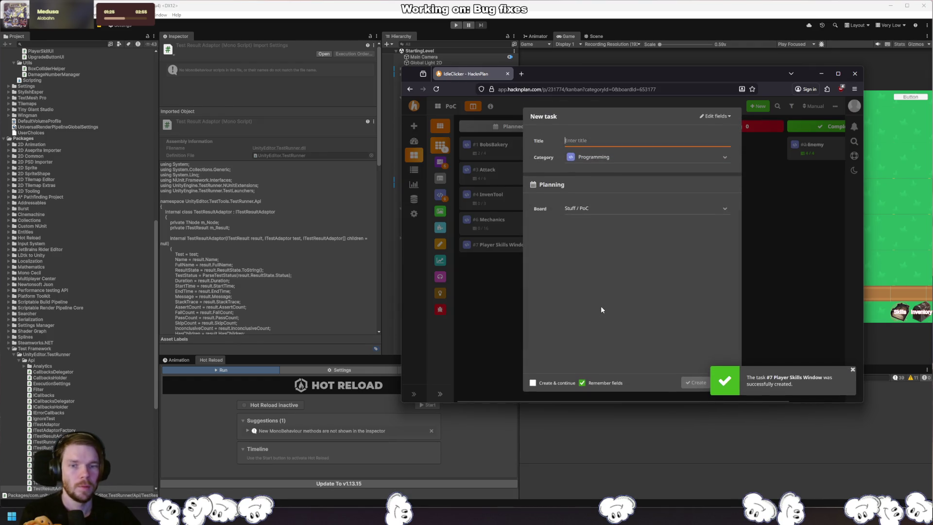
type("PlayerSkill Base")
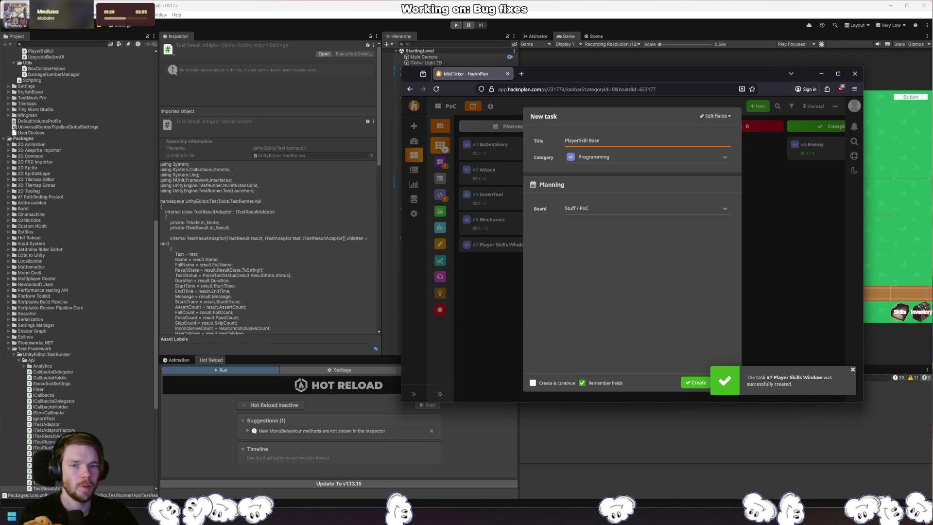
type(" SO")
key("Return")
Move both new task cards into the Complete column, then view and close the Mechanics task details
left_click_drag(505, 244, 787, 194)
left_click_drag(545, 250, 836, 214)
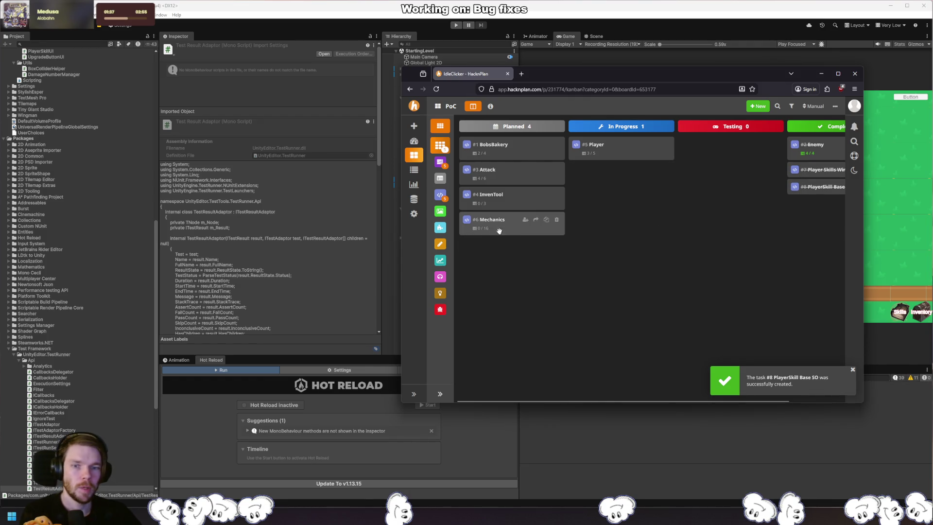
left_click(489, 225)
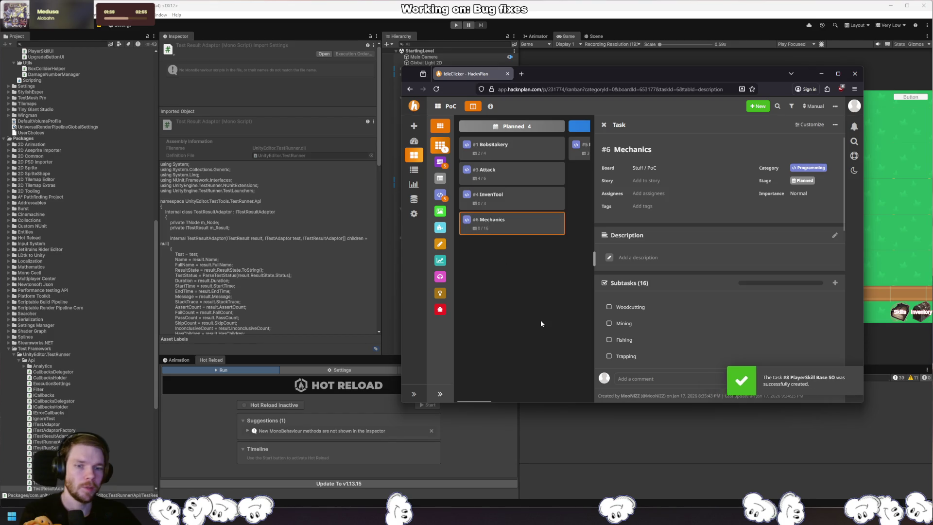
left_click(540, 320)
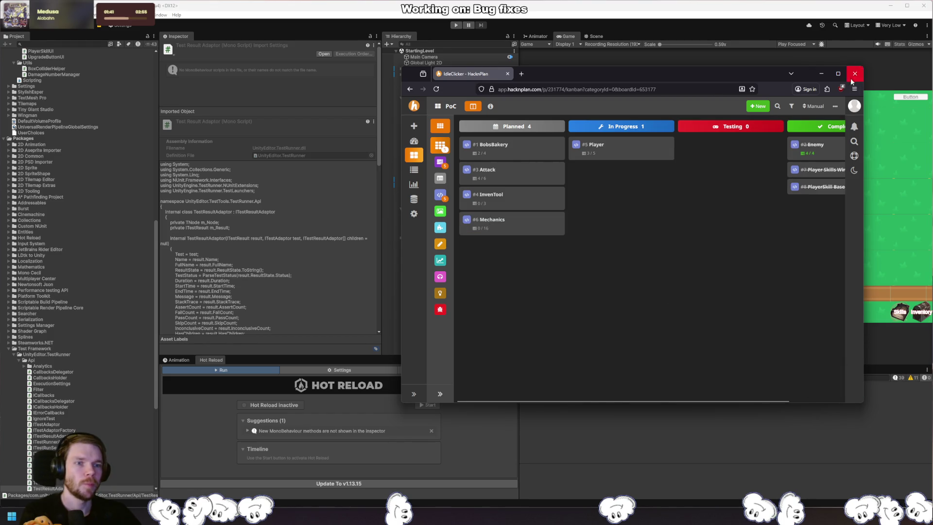
left_click(855, 73)
In Rider, open SlimeEnemy.cs and jump to the TargetableMonoBehaviour class definition
key("alt+Tab")
key("ctrl+shift+n")
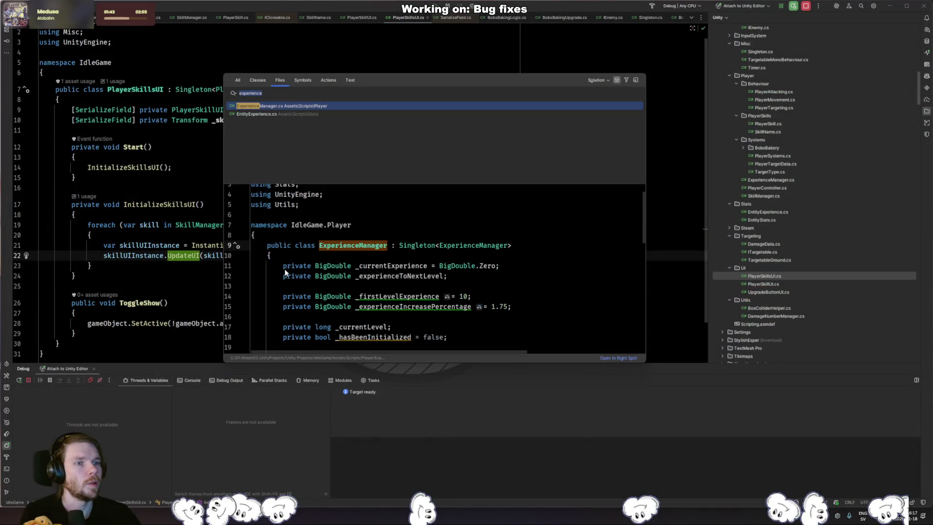
type("slime")
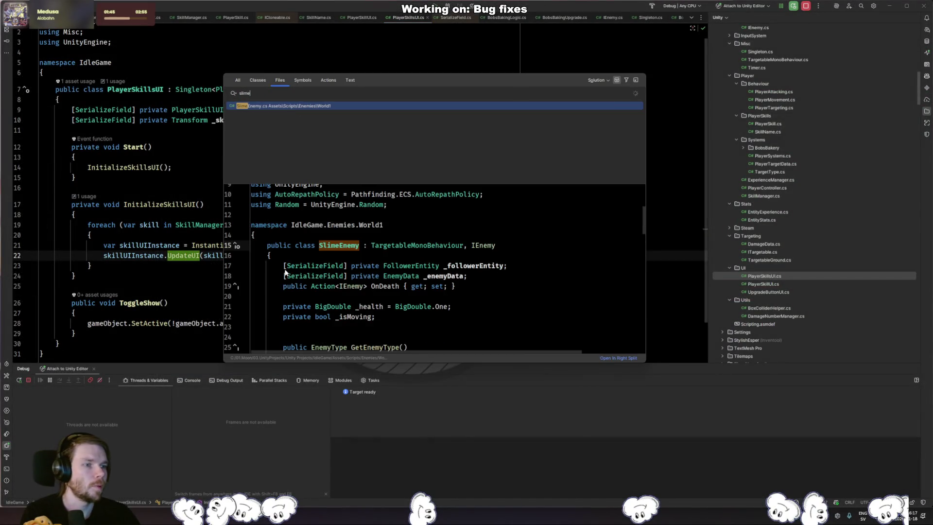
key("Return")
left_click(204, 76)
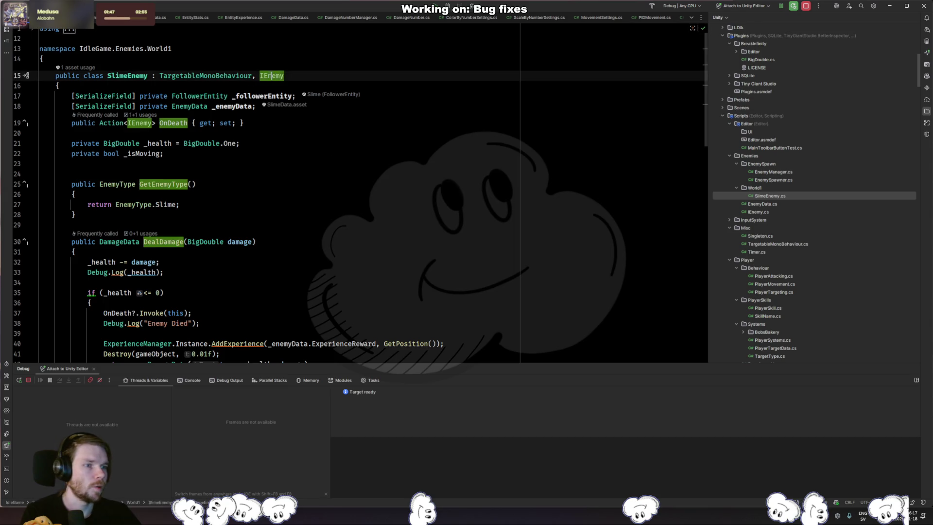
key("ctrl+b")
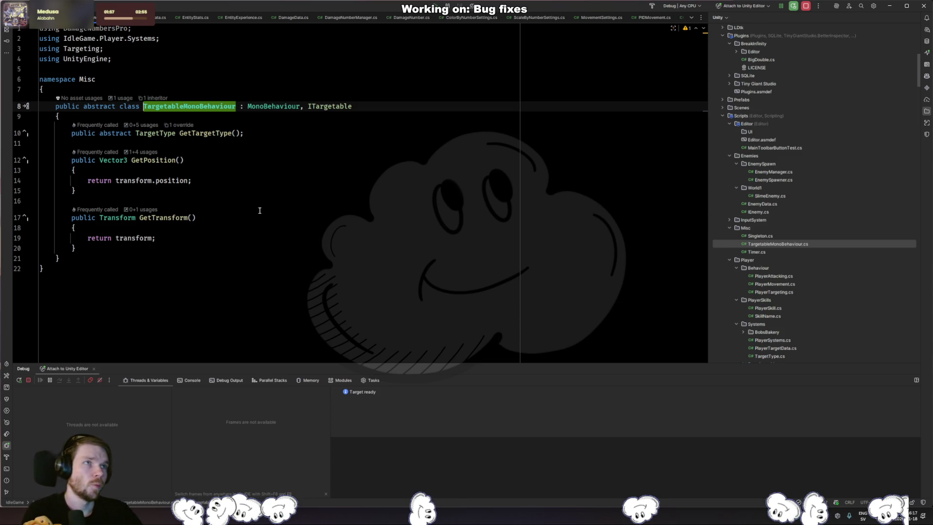
Hide the Debug and Explorer panels and remove the unused DamageNumbersPro using directive
key("alt+5")
key("alt+1")
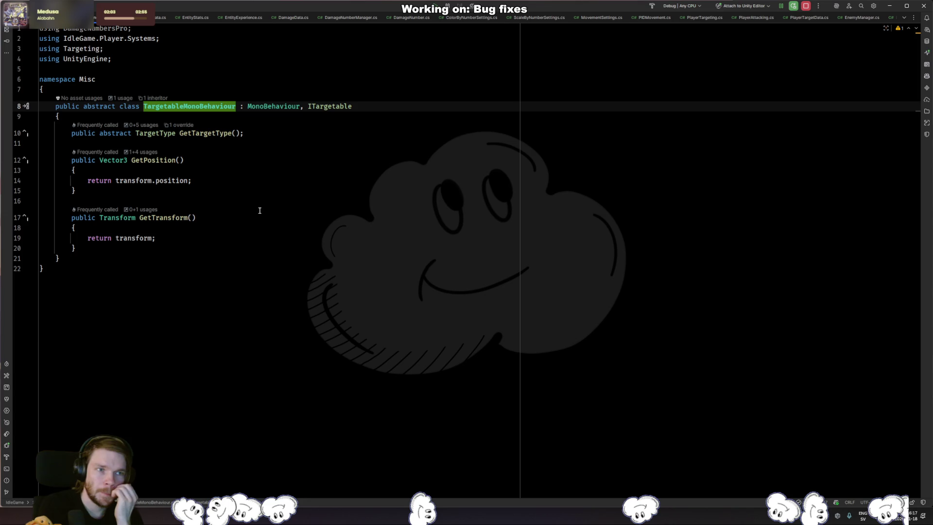
left_click(117, 30)
key("alt+Return")
key("Return")
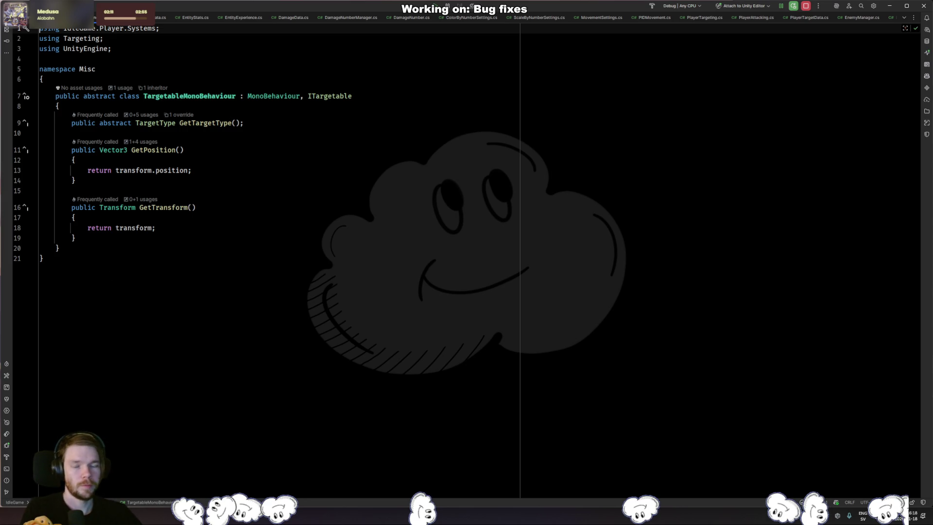
key("alt+Tab")
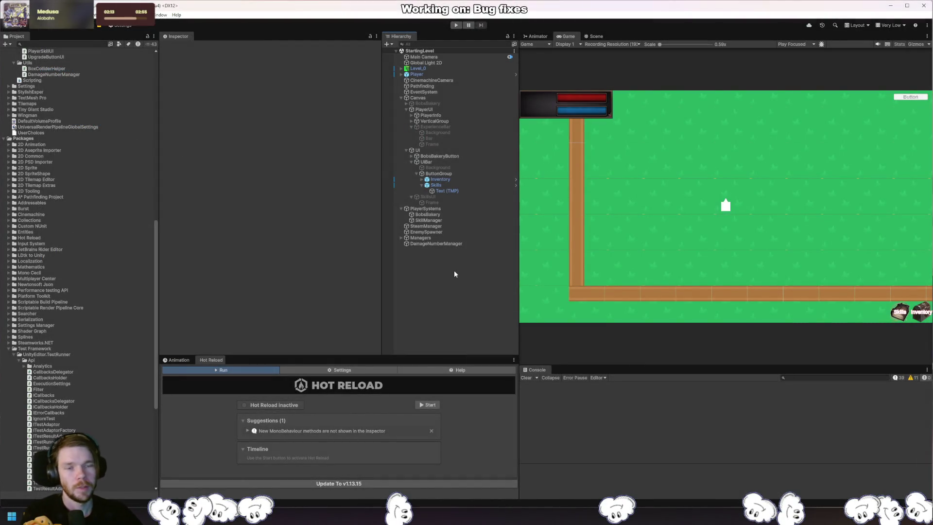
Add an empty GameObject named Tree to the Hierarchy and reset its position to 0, 0, 0
key("ctrl+shift+n")
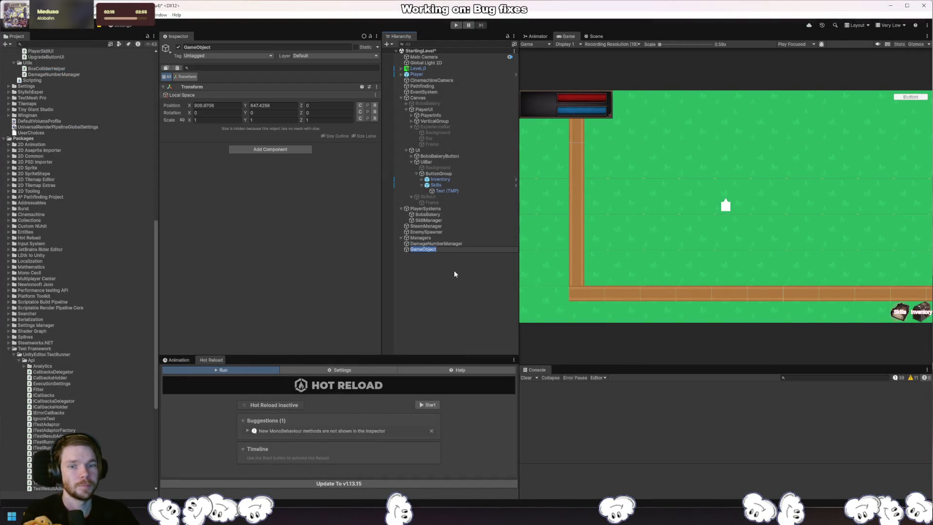
key("Delete")
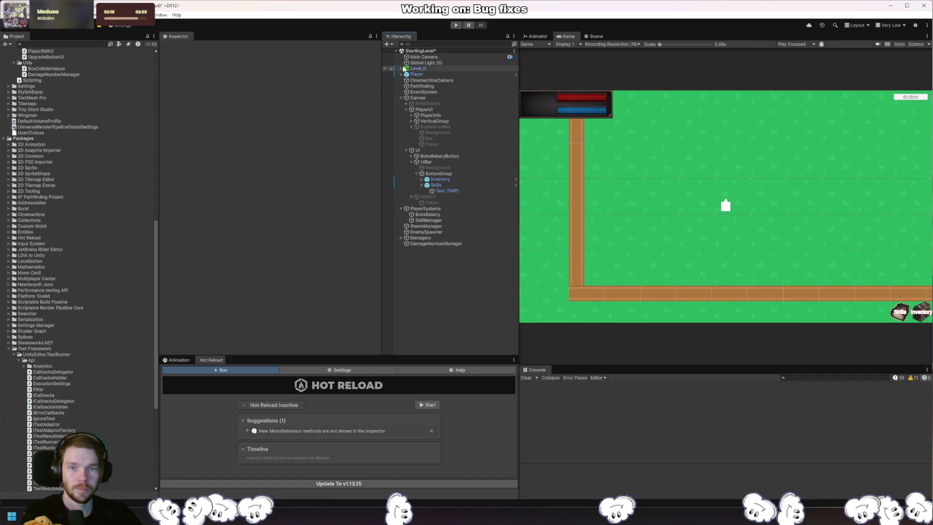
right_click(438, 299)
mouse_move(510, 181)
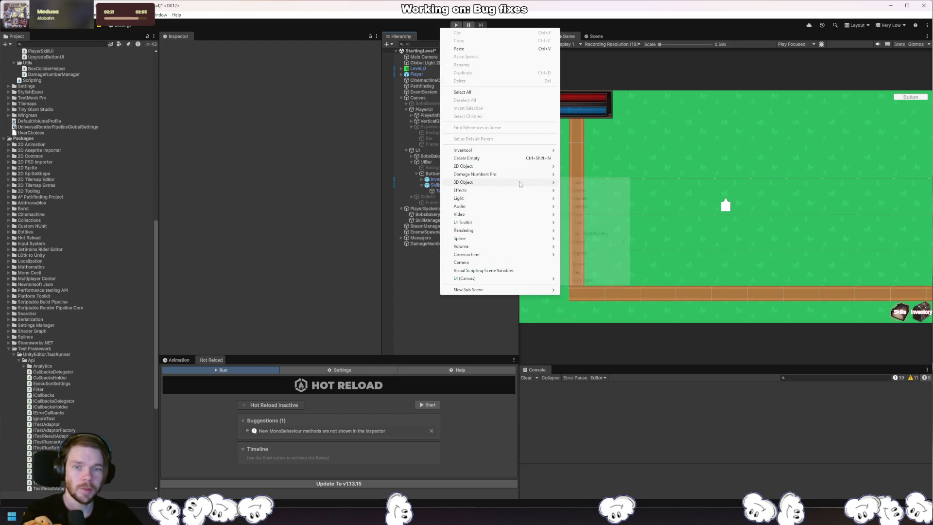
mouse_move(530, 166)
mouse_move(607, 166)
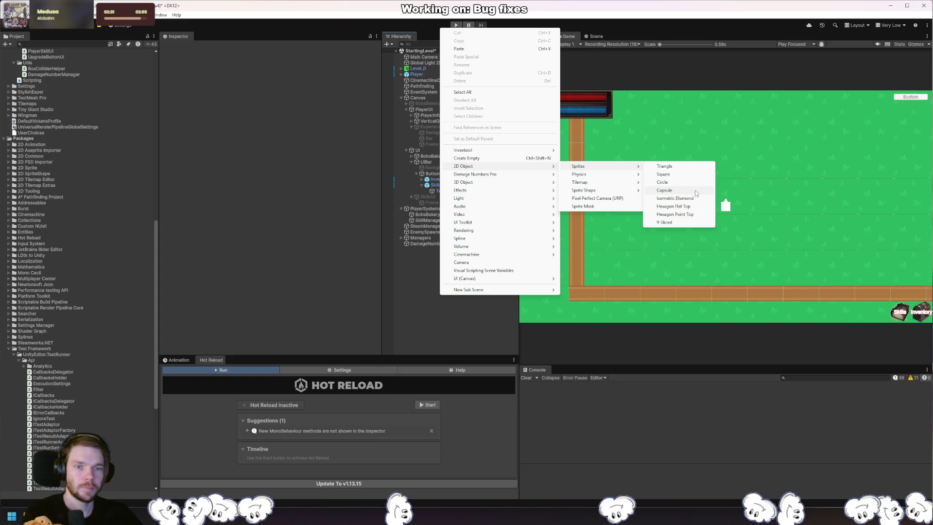
left_click(433, 319)
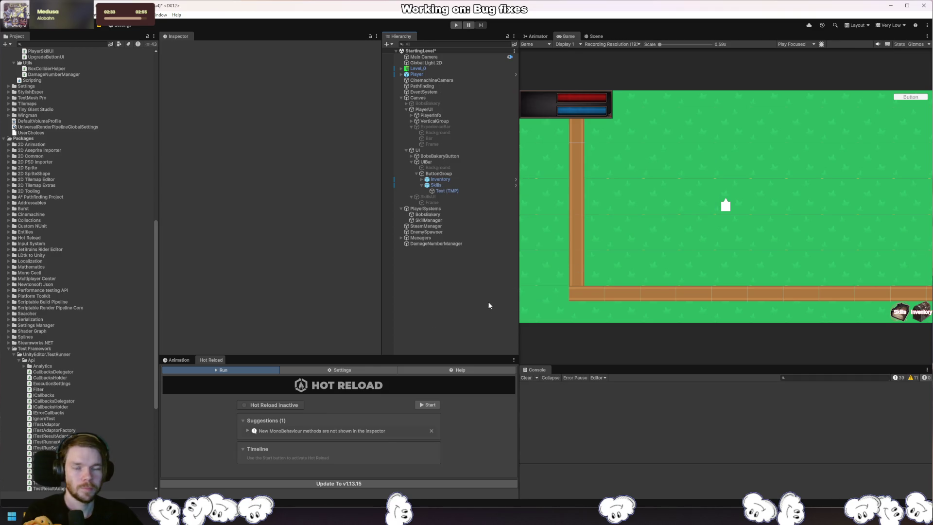
key("ctrl+shift+n")
type("Tree")
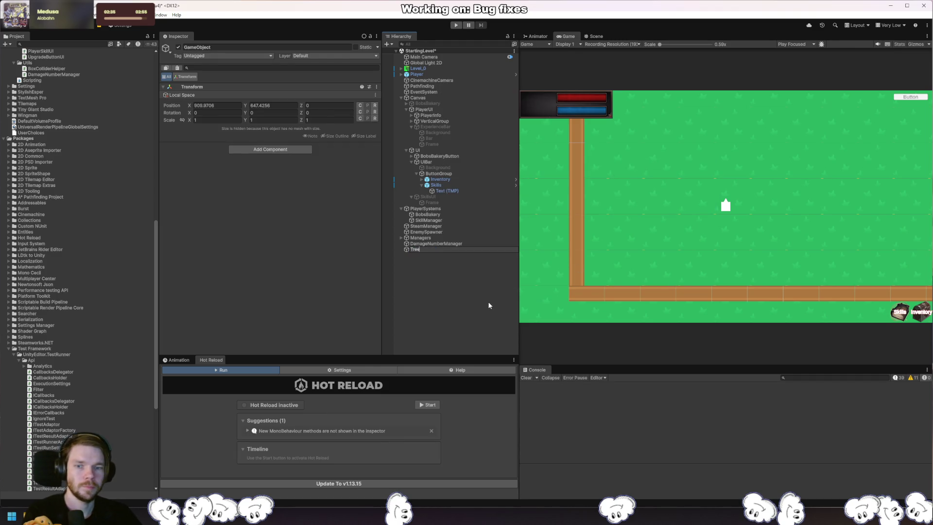
key("Return")
left_click(374, 105)
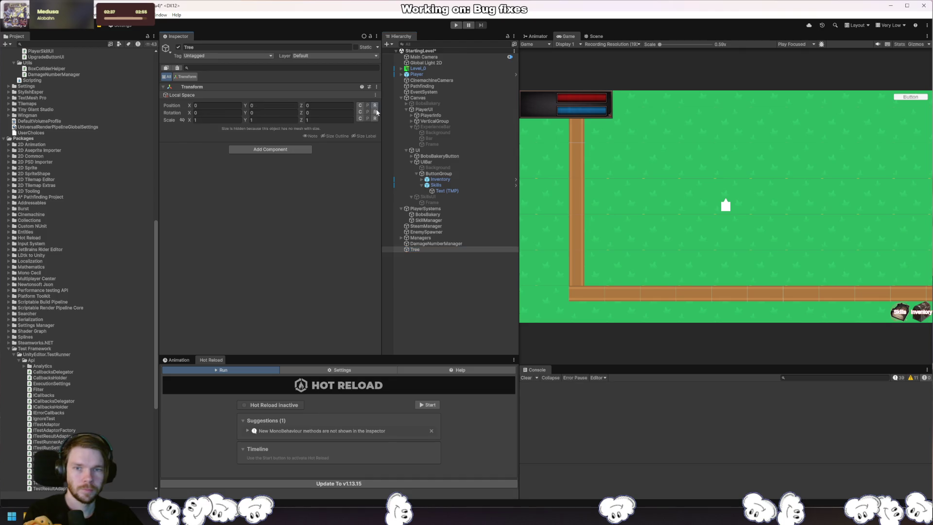
right_click(419, 251)
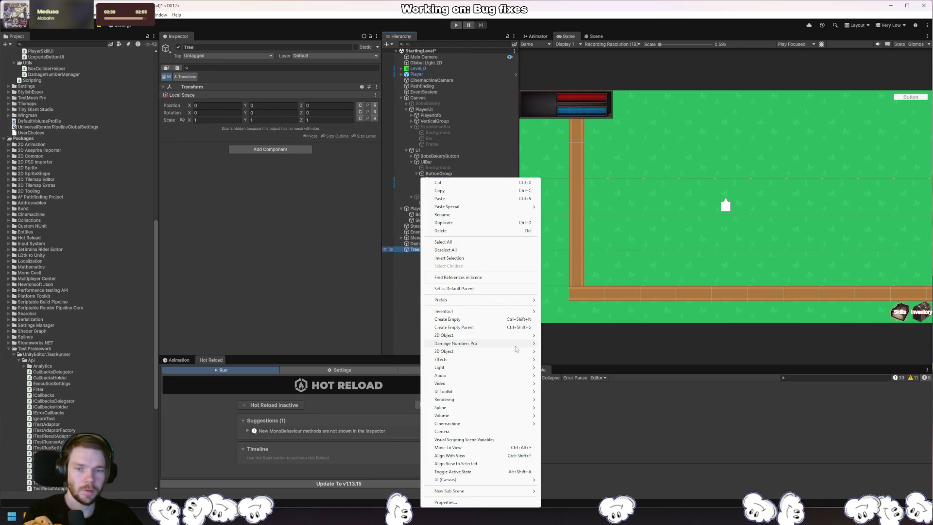
Add a Square sprite child named Base under Tree and set its Y scale to 3
mouse_move(516, 339)
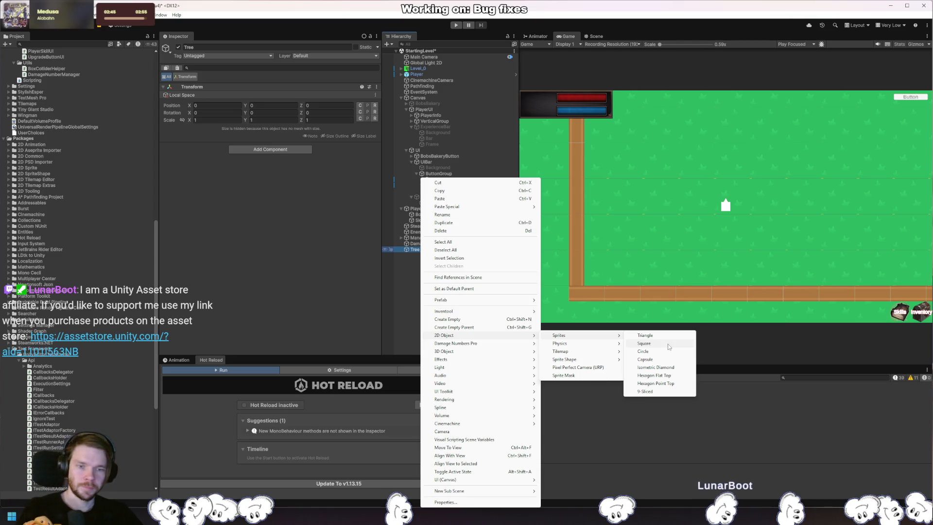
left_click(668, 347)
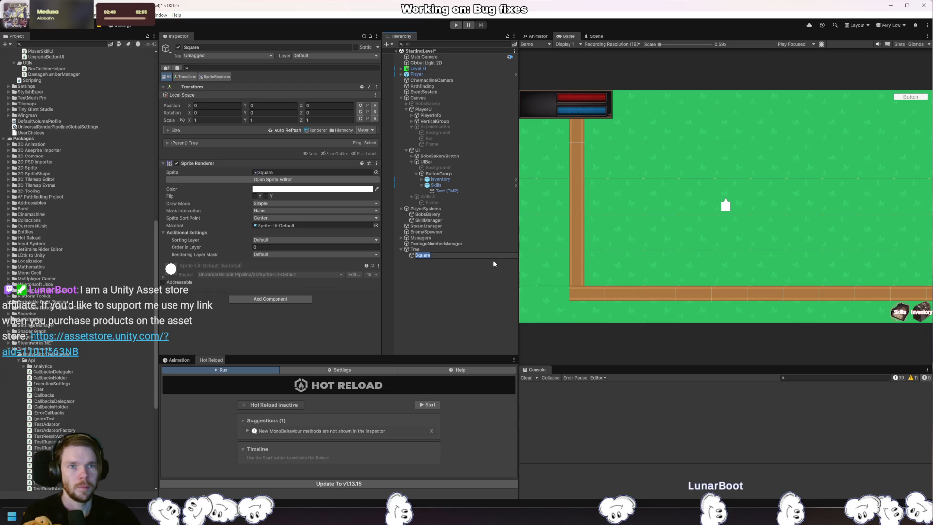
type("Base")
key("Return")
left_click(595, 38)
key("f")
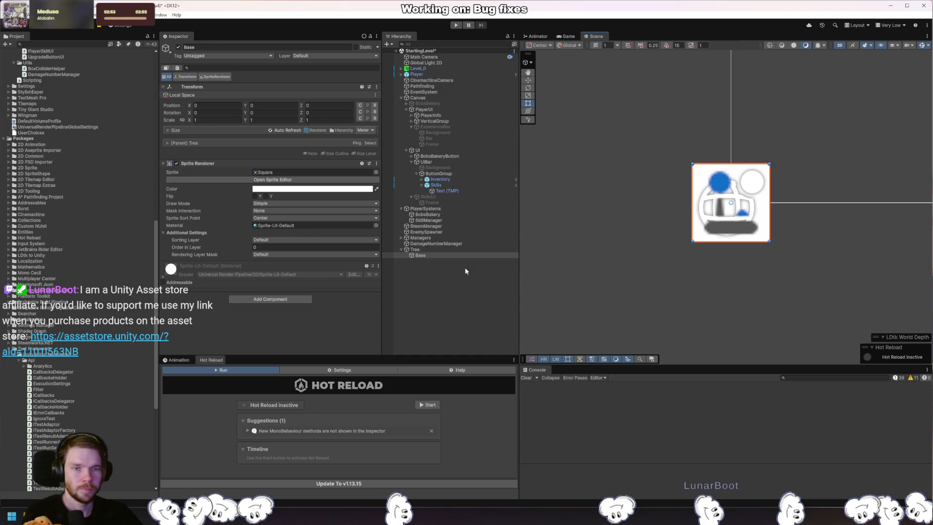
scroll(632, 249, "down", 4)
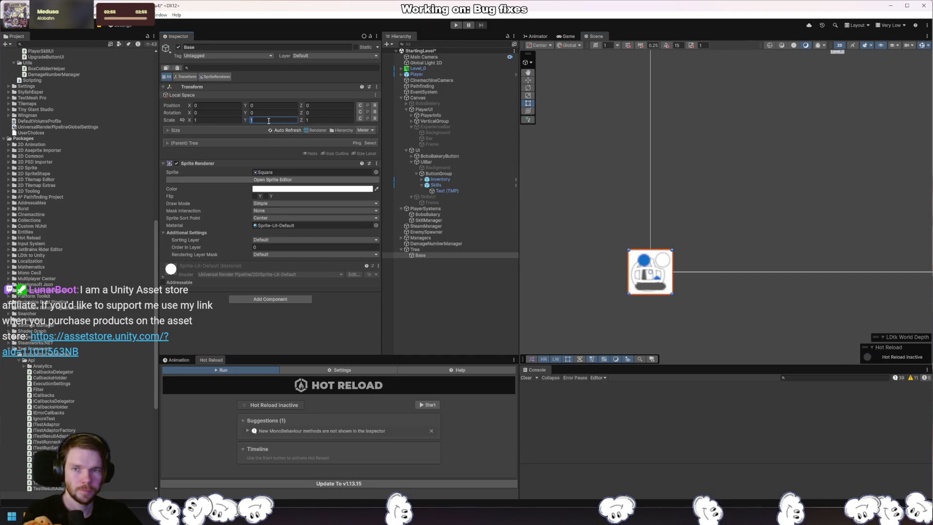
type("3")
key("Return")
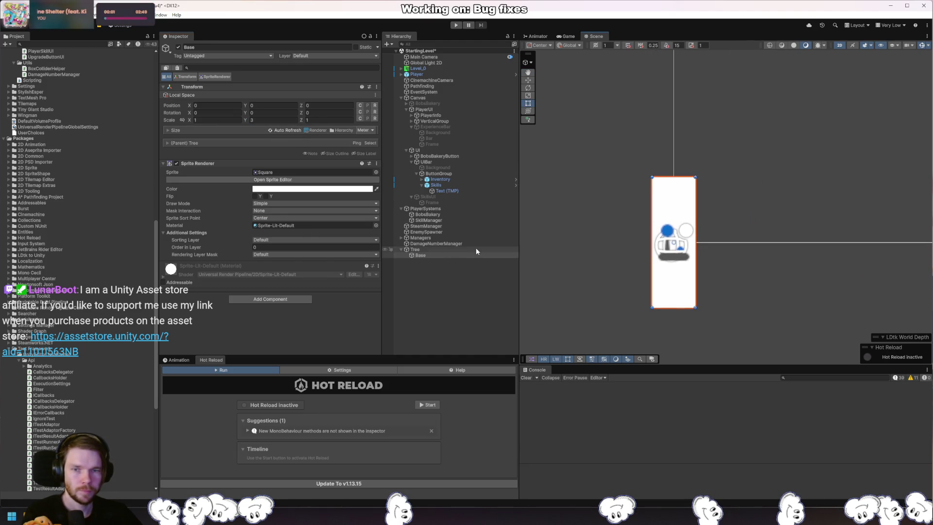
Select the Tree parent object in the Hierarchy and bring up its context menu
left_click(431, 265)
left_click(426, 256)
right_click(423, 256)
left_click(420, 249)
left_click(423, 255)
right_click(424, 257)
left_click(421, 249)
right_click(421, 251)
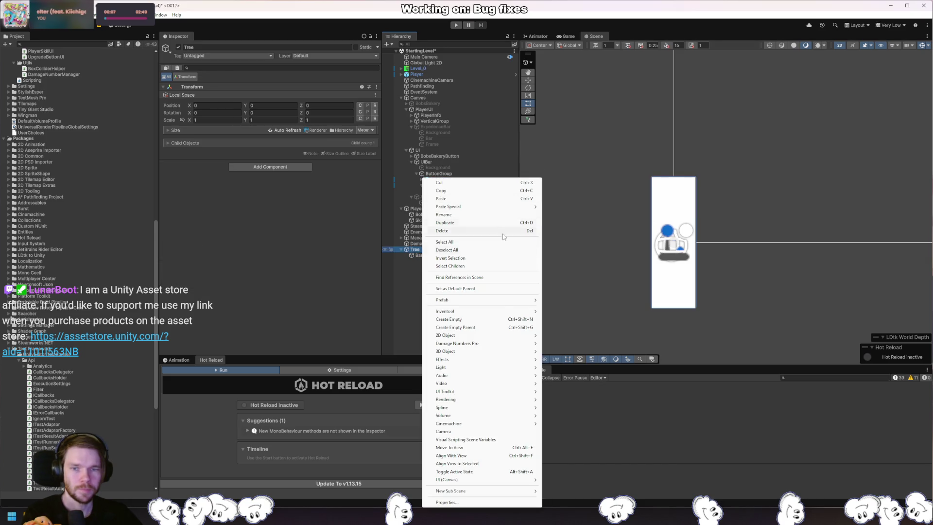
Add a Circle sprite under Tree, move it above the trunk, and scale it to 3
mouse_move(510, 335)
mouse_move(600, 336)
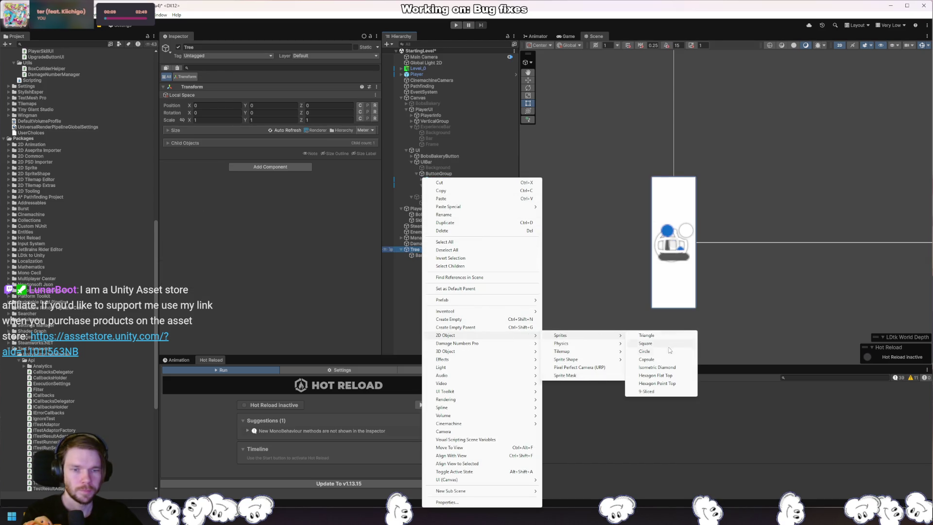
left_click(644, 350)
key("w")
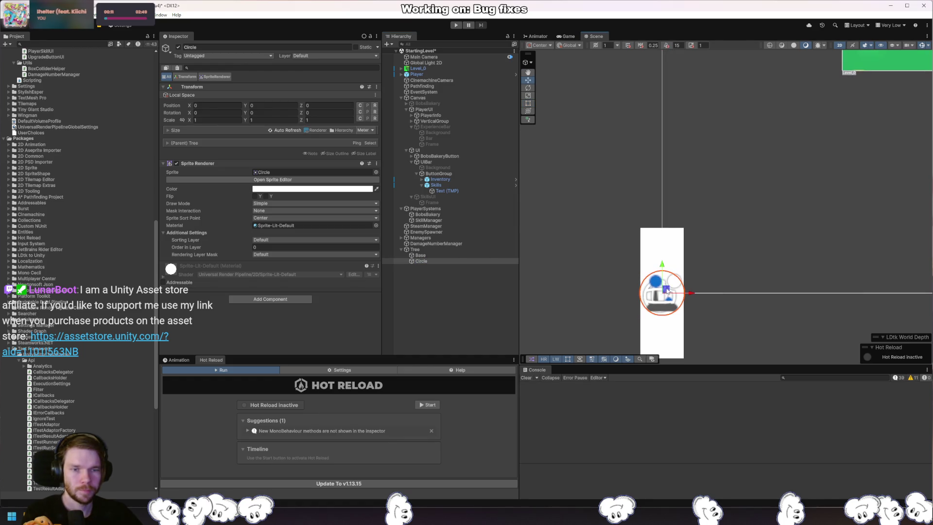
left_click_drag(666, 290, 643, 215)
left_click(215, 120)
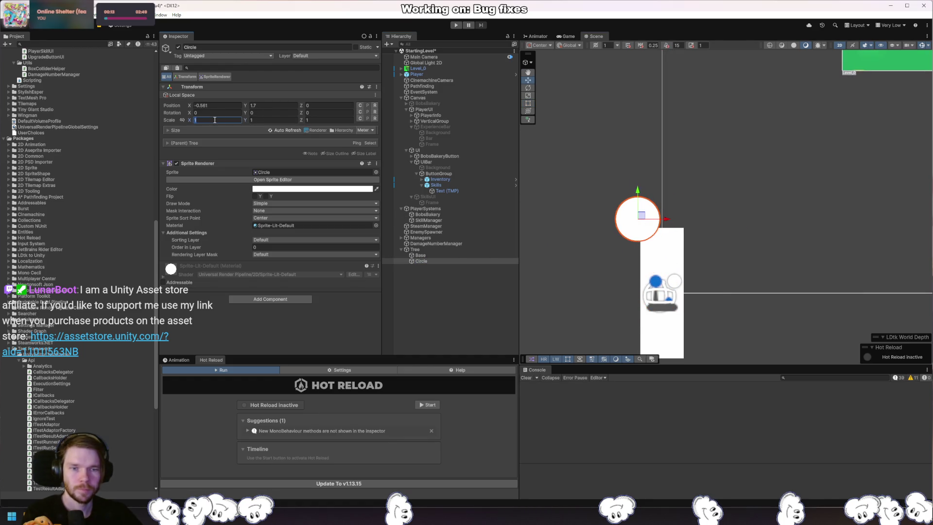
type("5")
key("Tab")
key("Tab")
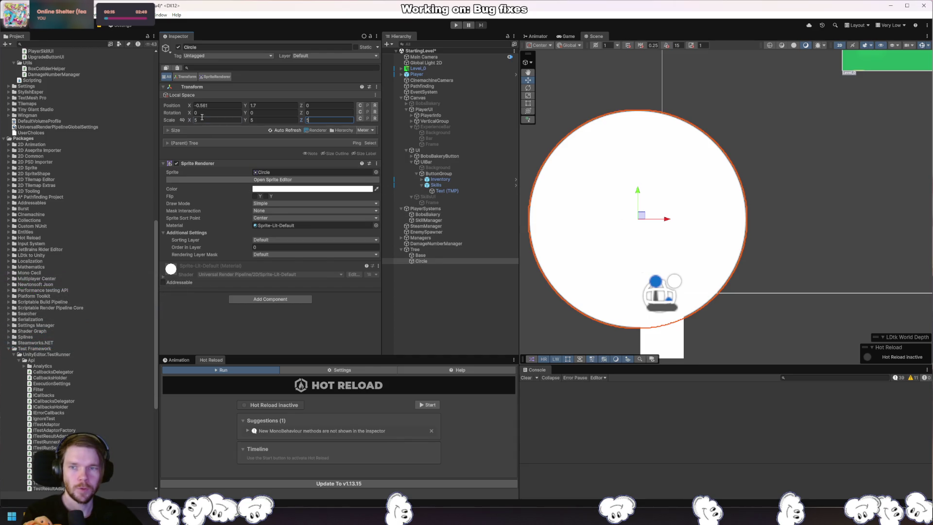
type("3")
left_click(647, 215)
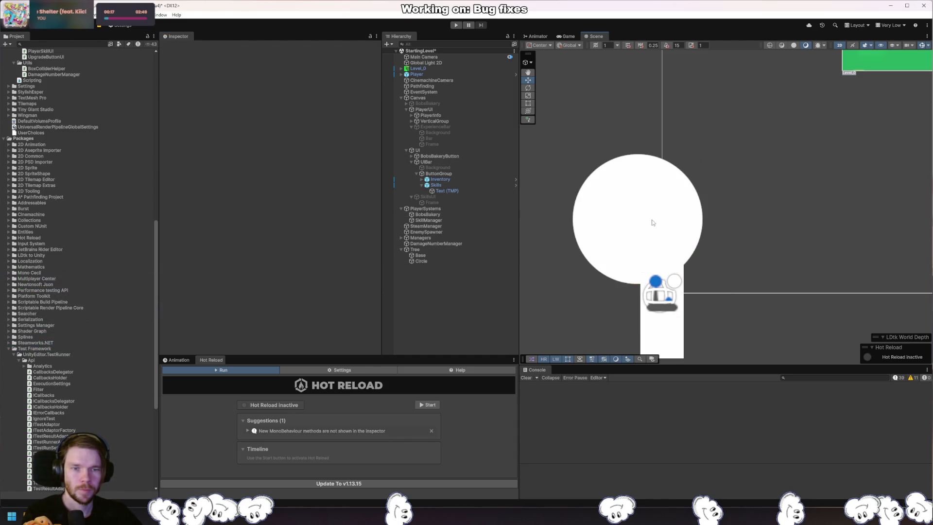
left_click(652, 223)
Duplicate the circle twice and arrange the three circles into a crown shape
key("ctrl+d")
mouse_move(644, 203)
left_mouse_down()
mouse_move(721, 194)
mouse_move(657, 135)
left_mouse_up()
key("ctrl+d")
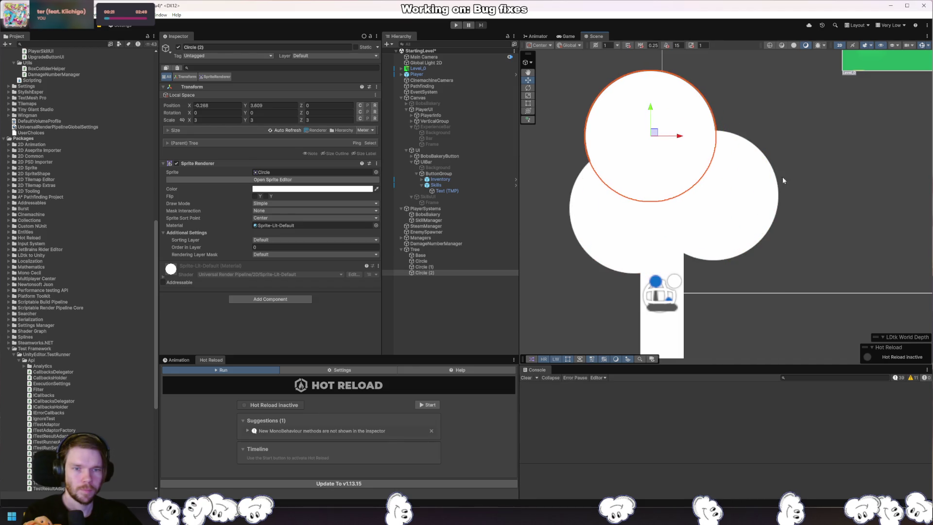
left_click(827, 202)
scroll(816, 209, "down", 6)
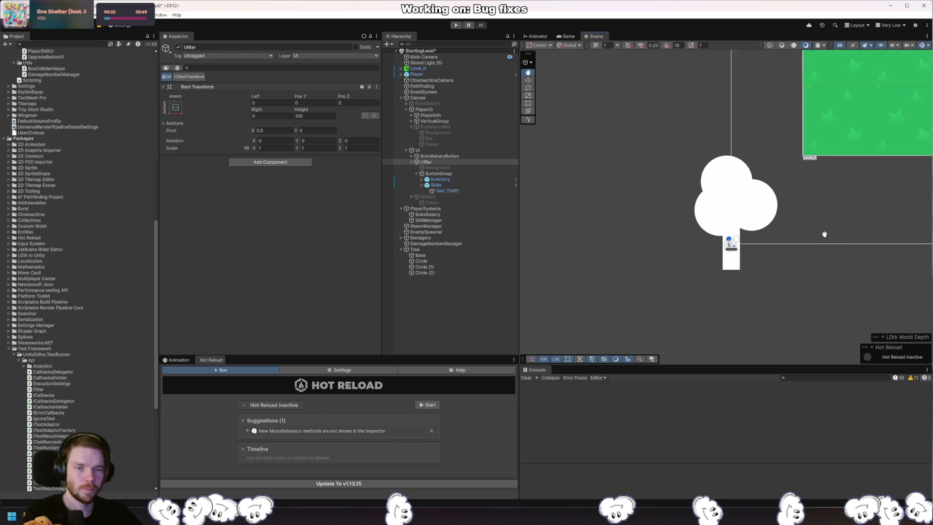
left_click_drag(824, 234, 787, 233)
key("w")
left_click(682, 216)
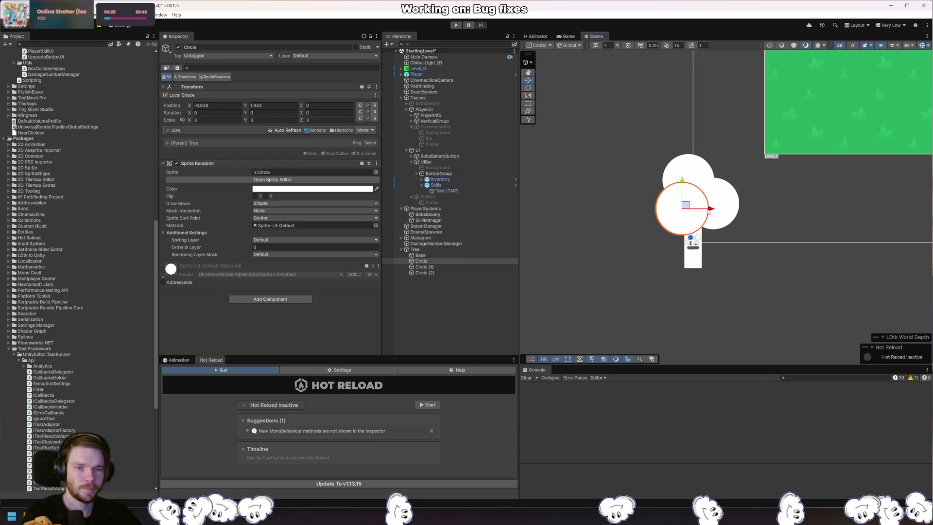
left_click_drag(709, 210, 700, 209)
left_click(778, 224)
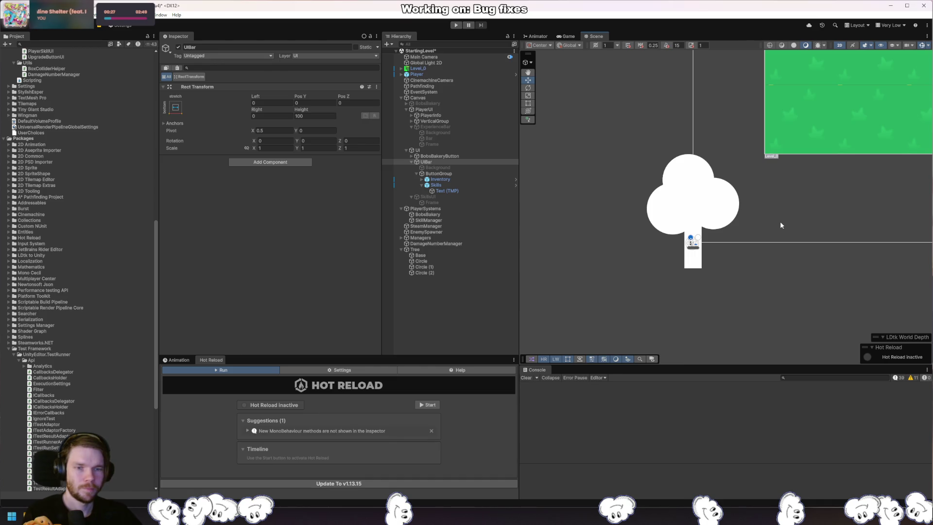
Color the Base trunk's Sprite Renderer reddish-brown (933A19)
left_click(694, 257)
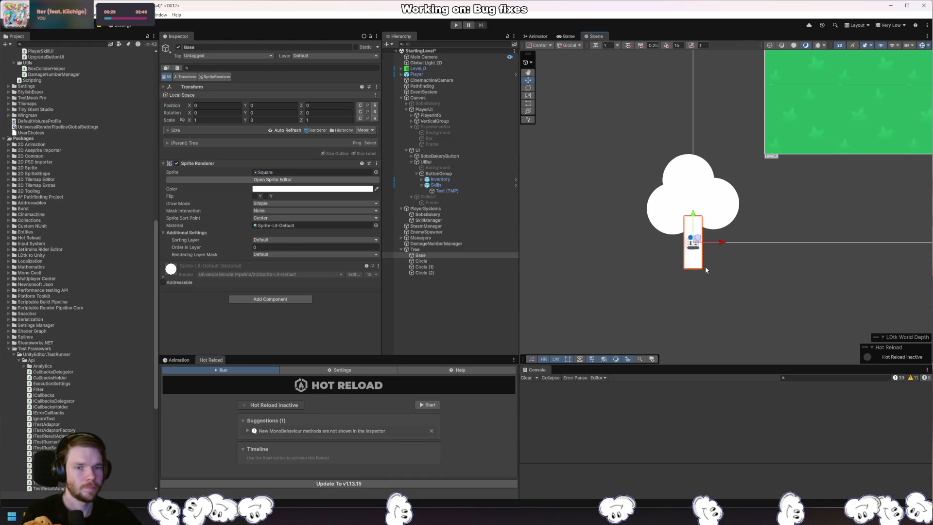
left_click(271, 189)
mouse_move(369, 245)
left_mouse_down()
mouse_move(367, 257)
mouse_move(370, 236)
mouse_move(348, 245)
left_mouse_up()
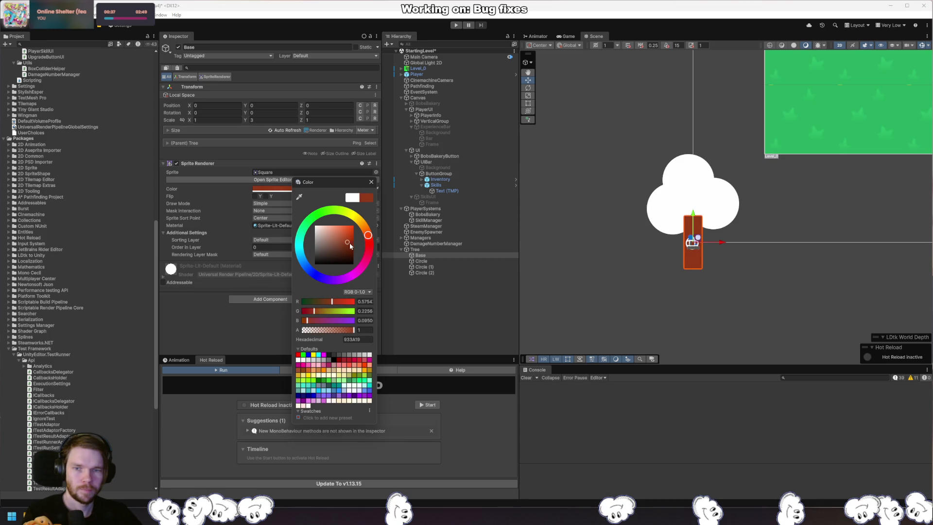
Color the three circles green (4CC349) and move Base to the bottom of Tree
left_click(441, 262)
left_click(435, 271, "shift")
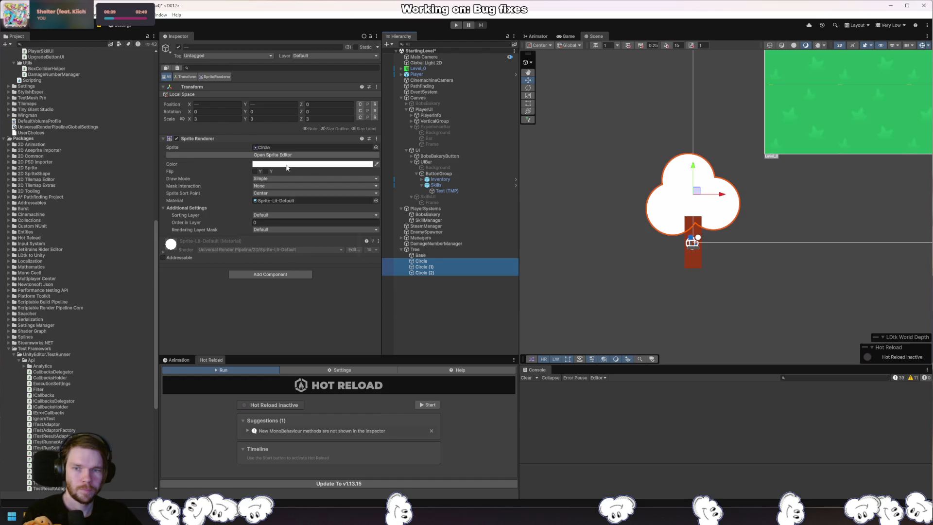
left_click(286, 164)
left_click_drag(320, 194, 312, 191)
left_click_drag(332, 216, 333, 214)
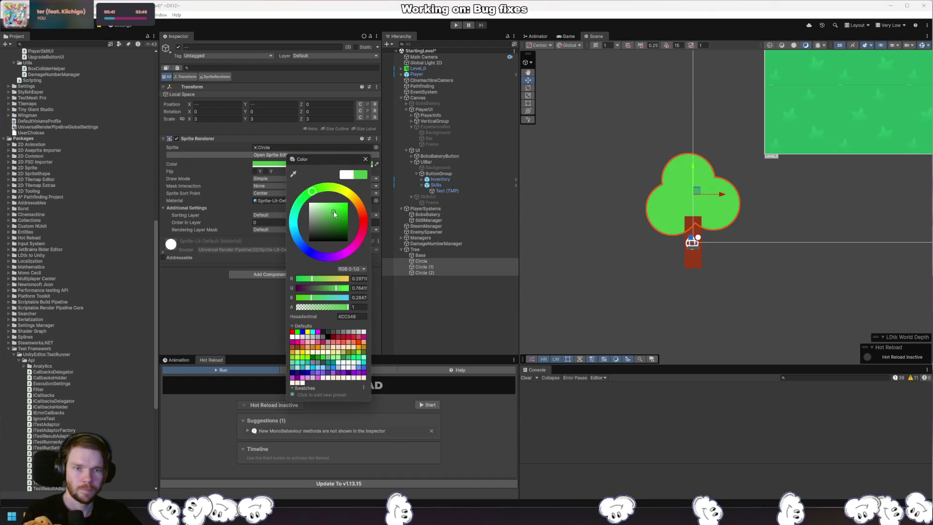
left_click_drag(420, 255, 432, 276)
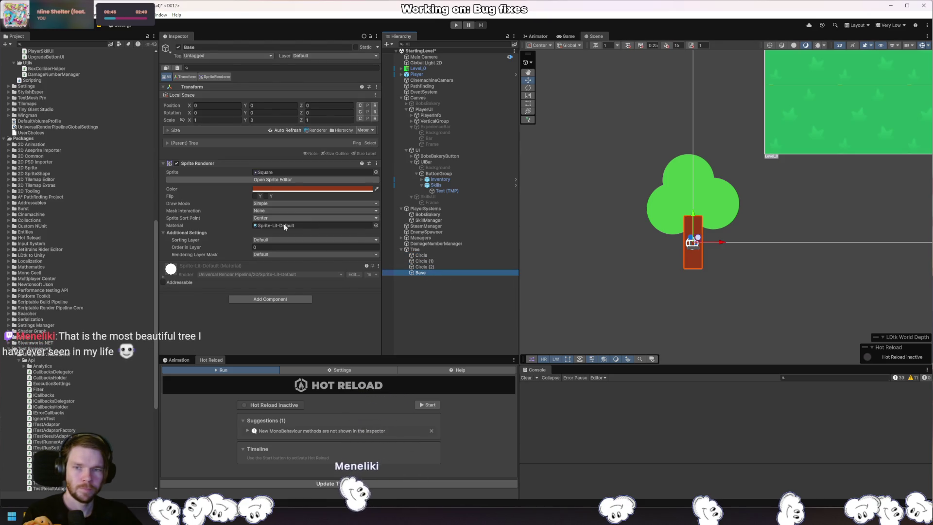
Set the trunk's Order in Layer to 1 so the green circles render over it
left_click(272, 246)
type("-7")
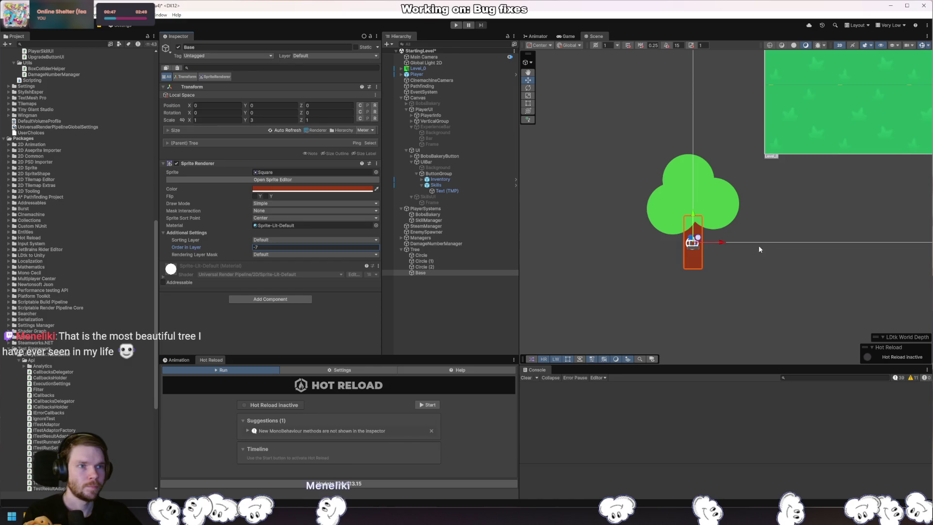
key("BackSpace")
key("BackSpace")
type("1")
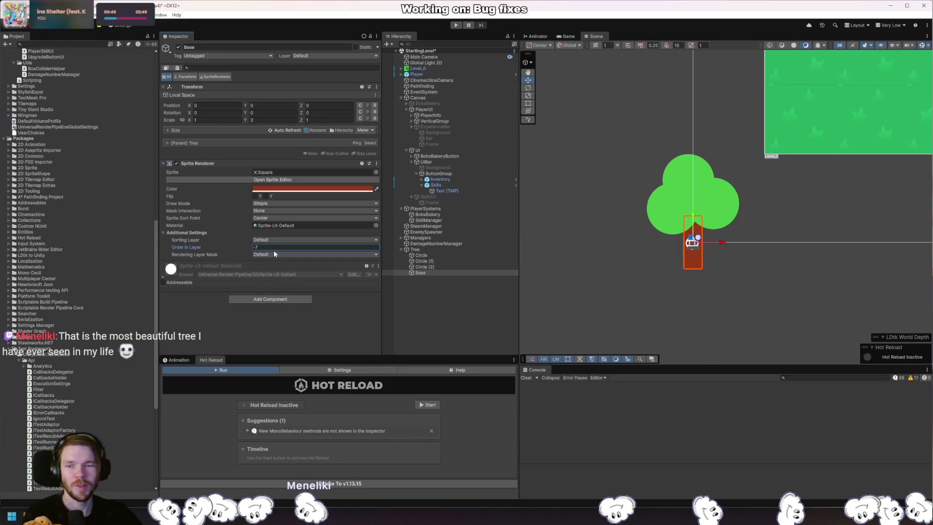
left_click(435, 266)
left_click(421, 255, "shift")
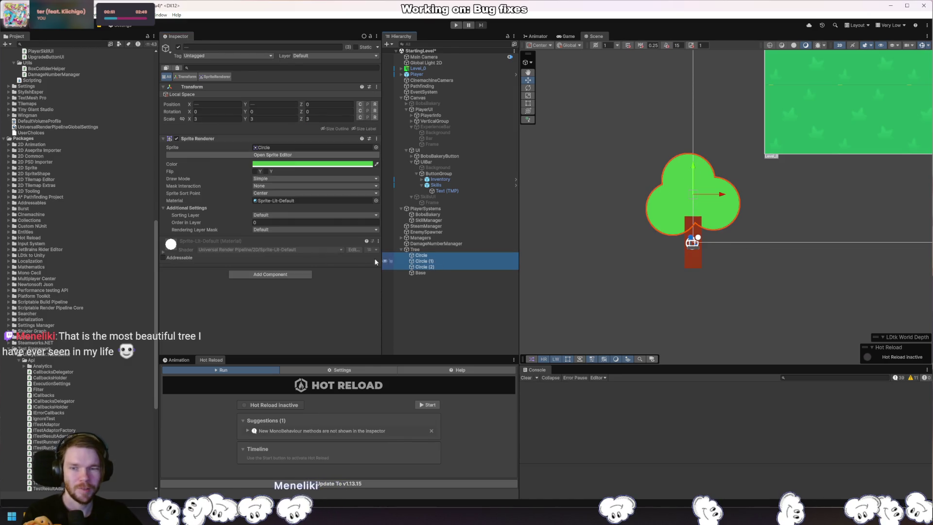
left_click(640, 252)
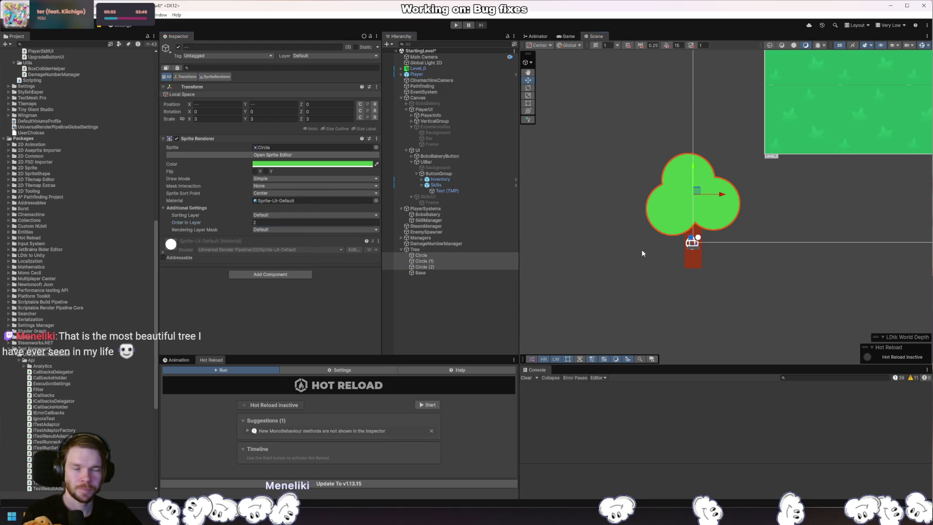
left_click_drag(789, 247, 760, 265)
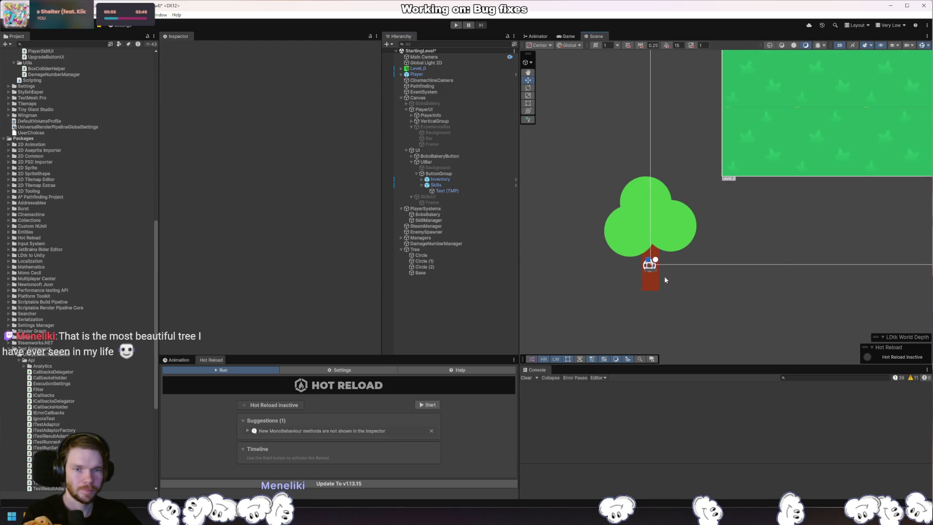
left_click(415, 249)
scroll(713, 195, "down", 5)
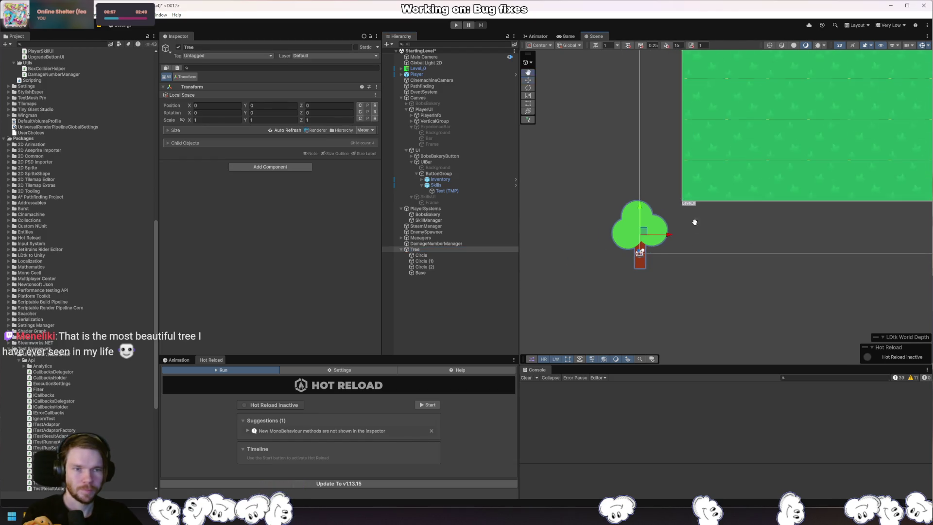
Move the Tree into the grassy level at about position 58, 77
scroll(682, 250, "down", 5)
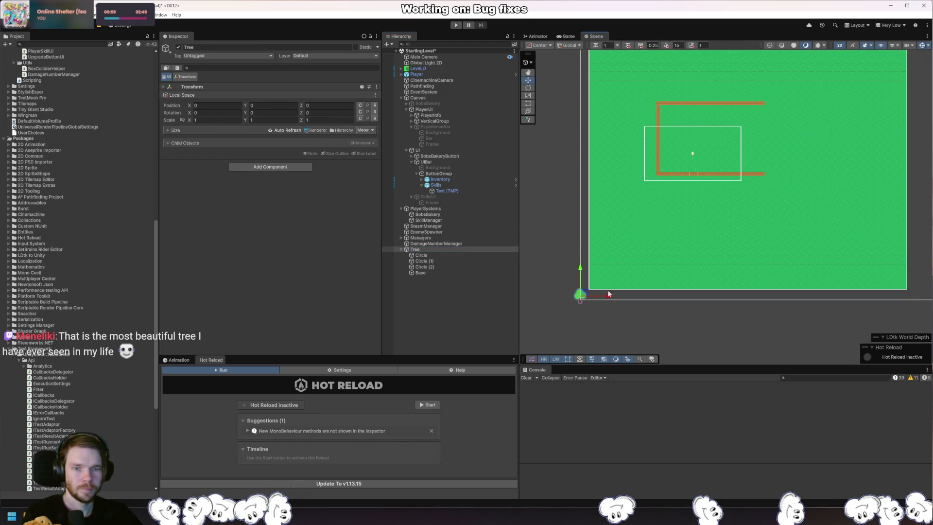
left_click_drag(586, 295, 708, 131)
scroll(708, 132, "up", 8)
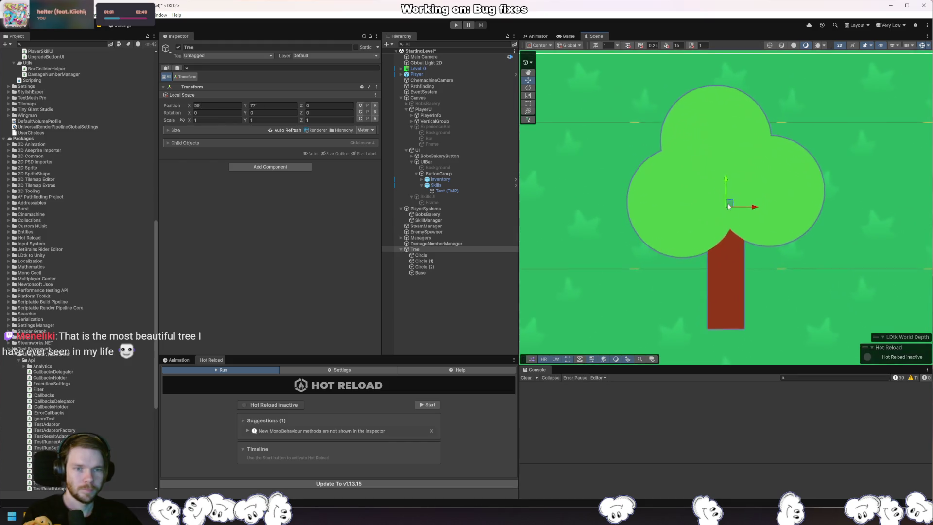
scroll(742, 140, "down", 3)
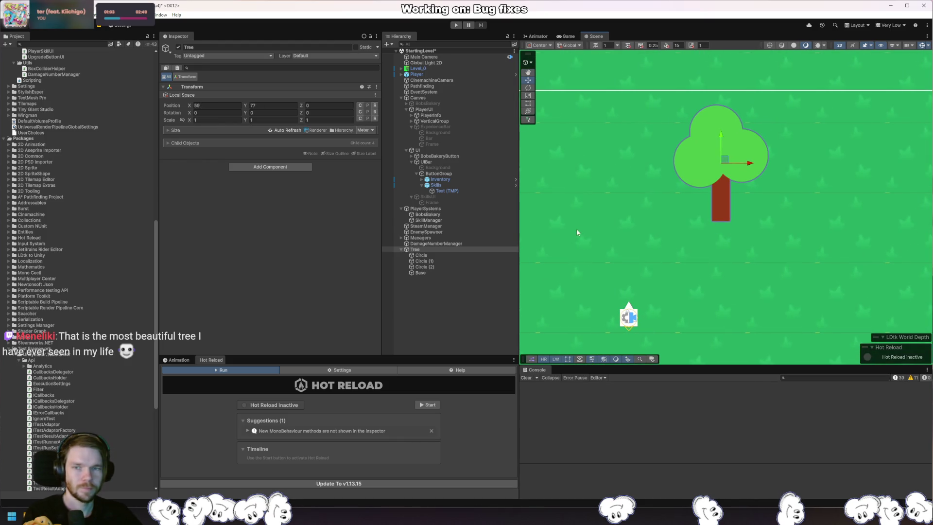
left_click(444, 261)
left_click(437, 271)
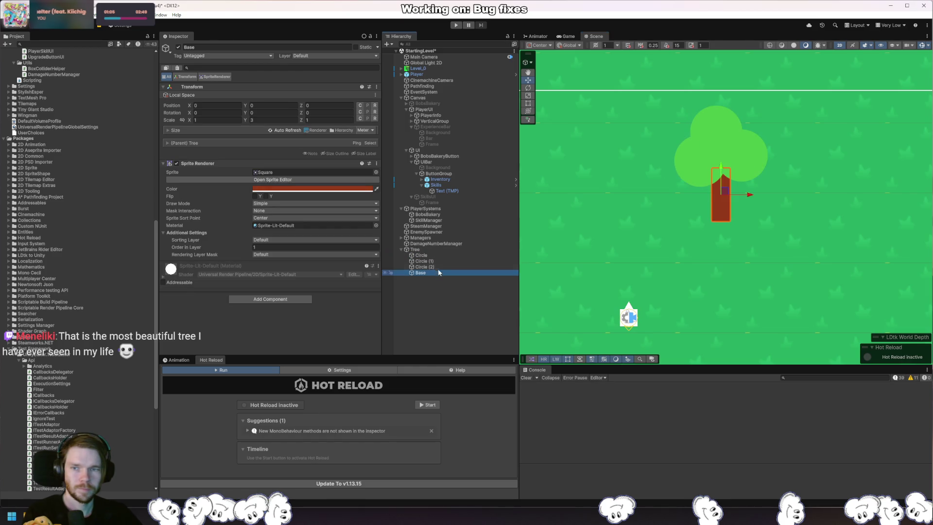
left_click(718, 275)
scroll(821, 251, "down", 1)
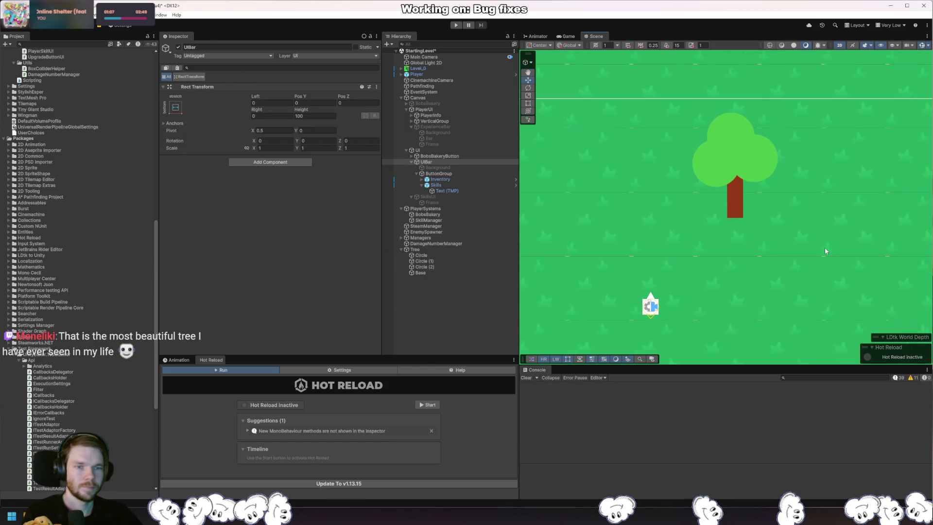
left_click(444, 249)
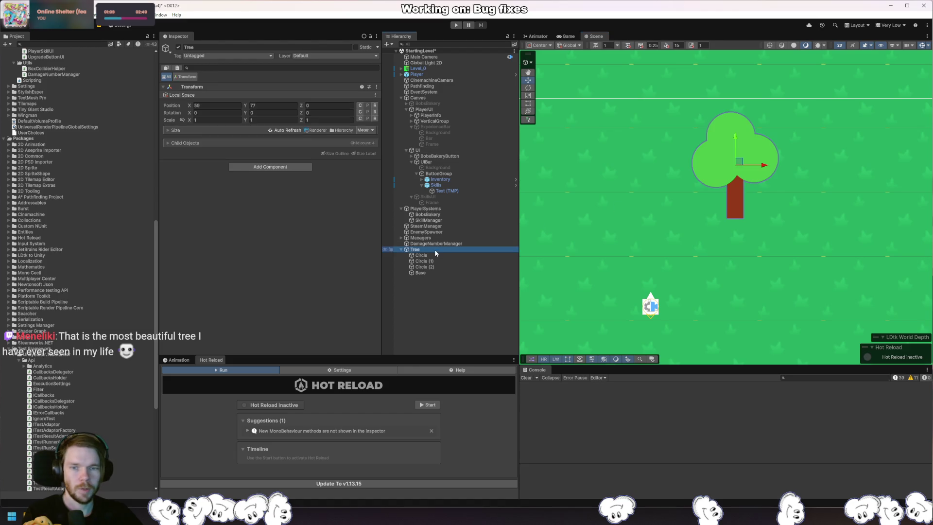
In Tree's Add Component dropdown, clear the 'Skills' search to show all categories
left_click(299, 168)
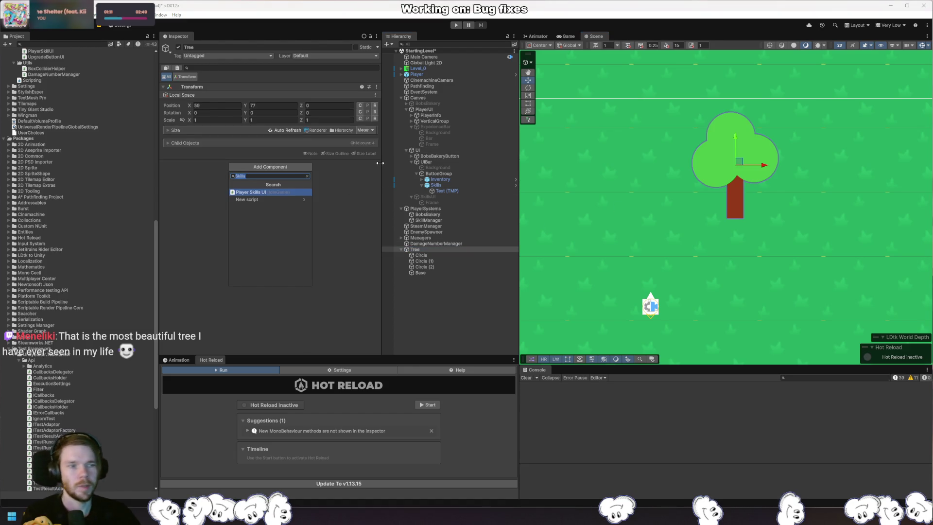
key("BackSpace")
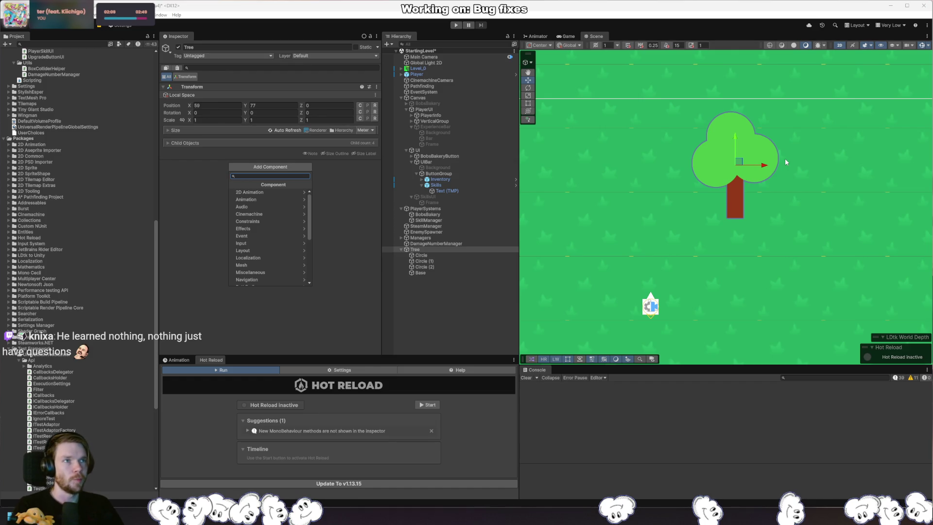
Dismiss the Add Component dropdown, leaving Tree with only its Transform
key("Escape")
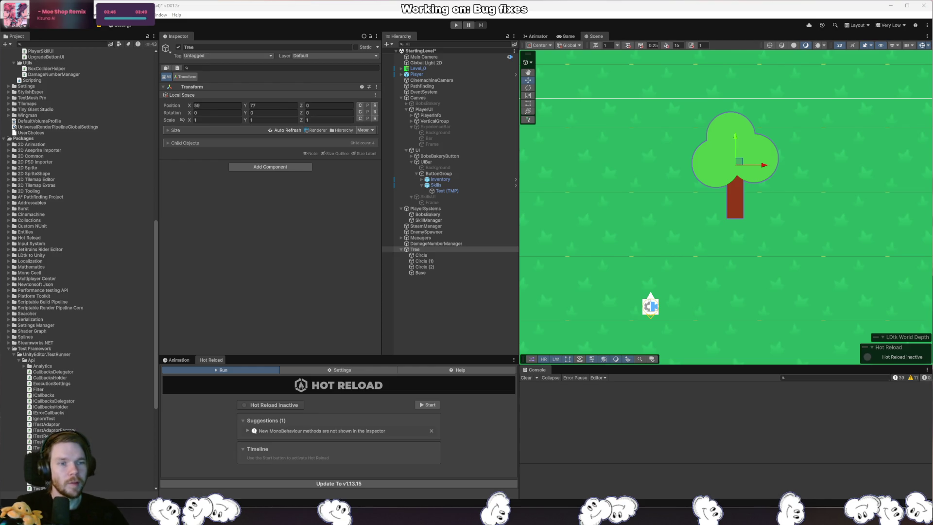
Add a Box Collider 2D to the Tree and set its Size Y to 3.5, then bring the YouTube window forward
left_click(288, 166)
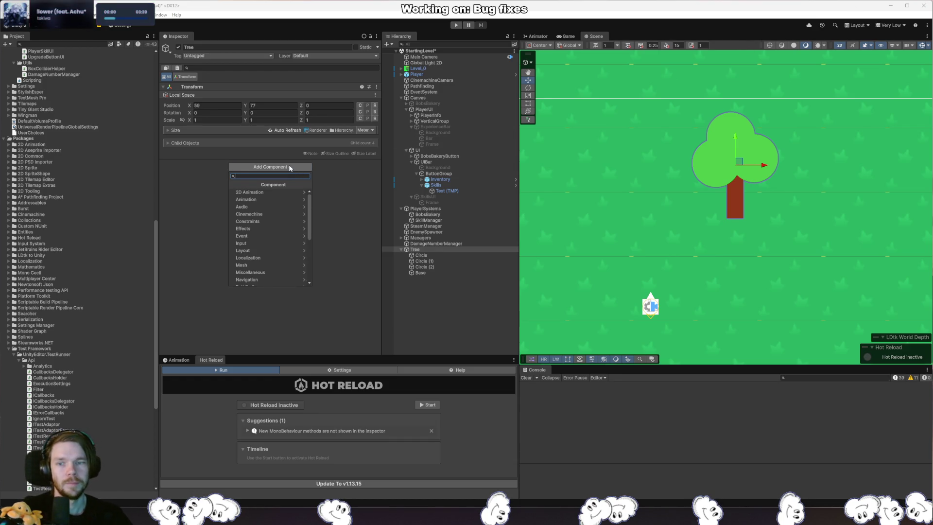
type("boxc")
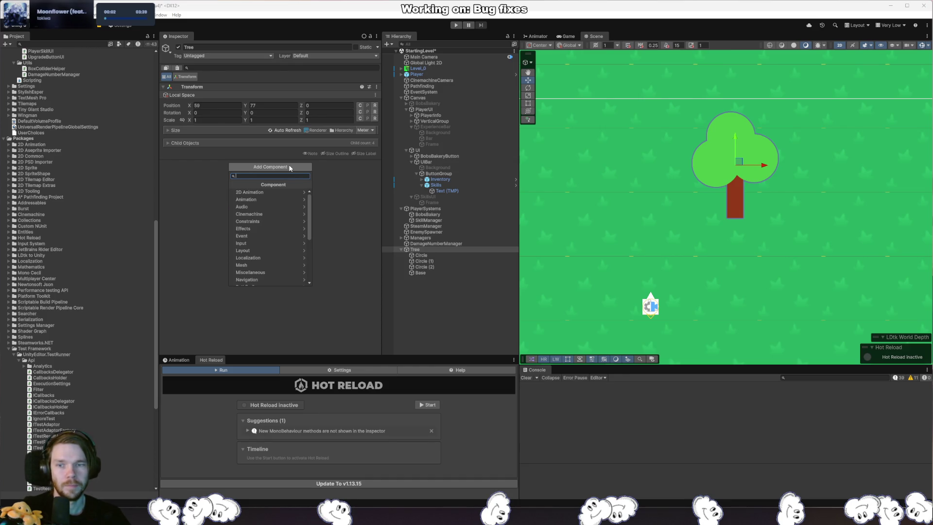
key("Return")
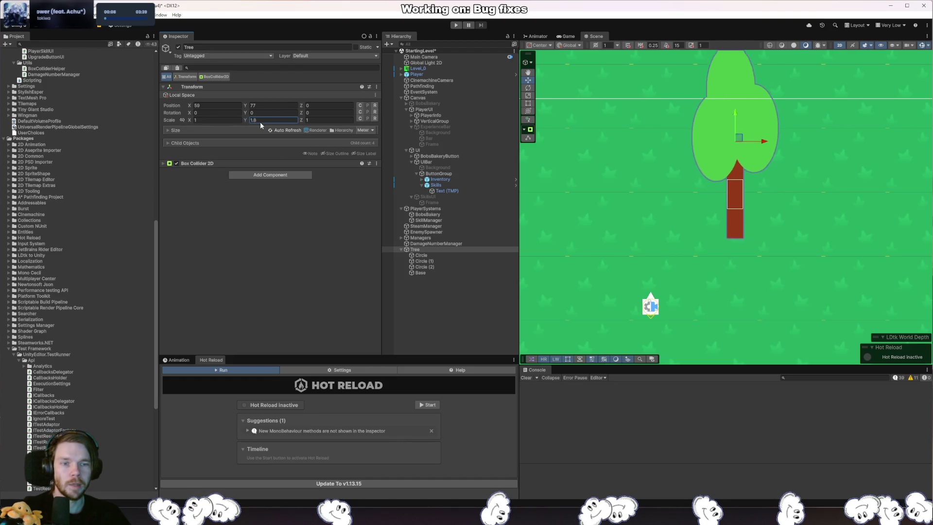
left_click(248, 163)
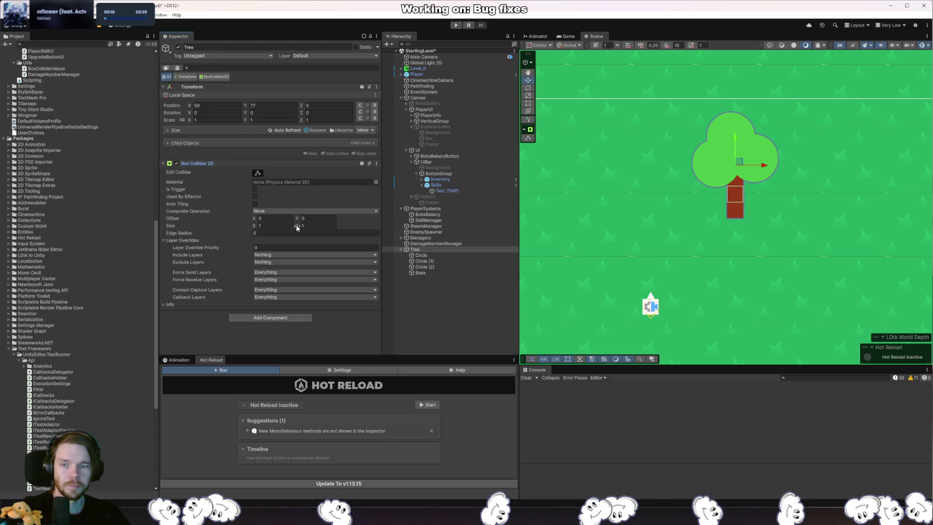
type("3.5")
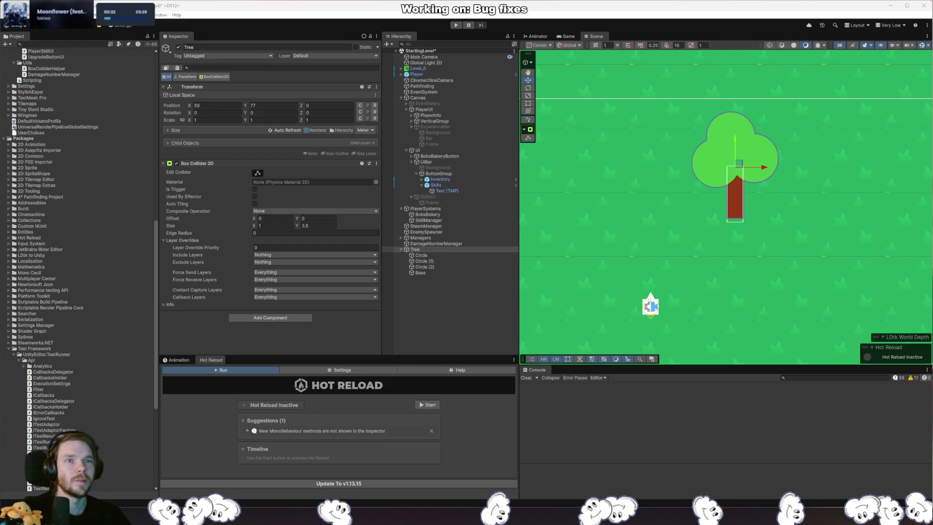
mouse_move(923, 29)
left_mouse_down()
mouse_move(517, 84)
mouse_move(529, 81)
left_mouse_up()
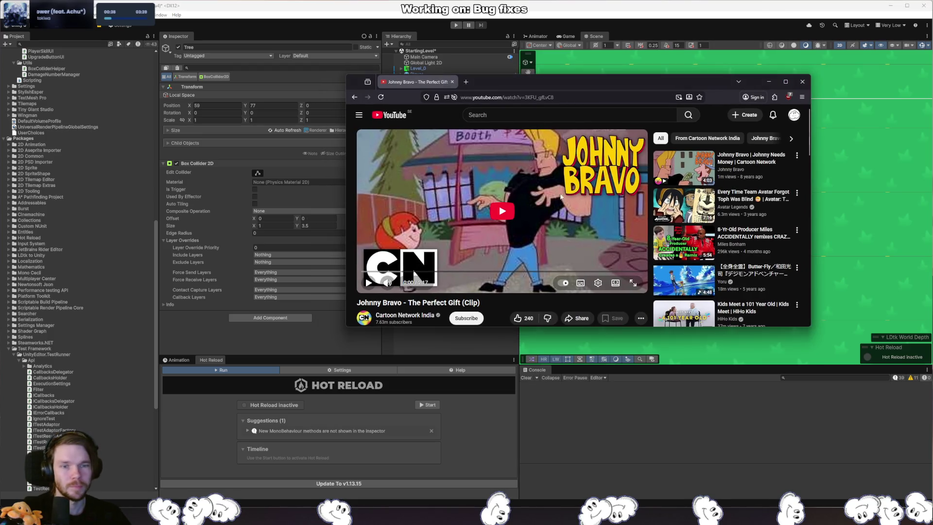
Play the Johnny Bravo clip in cinema mode, skip ahead to about 1:01, and move its window up-left
left_click(502, 210)
left_click(615, 283)
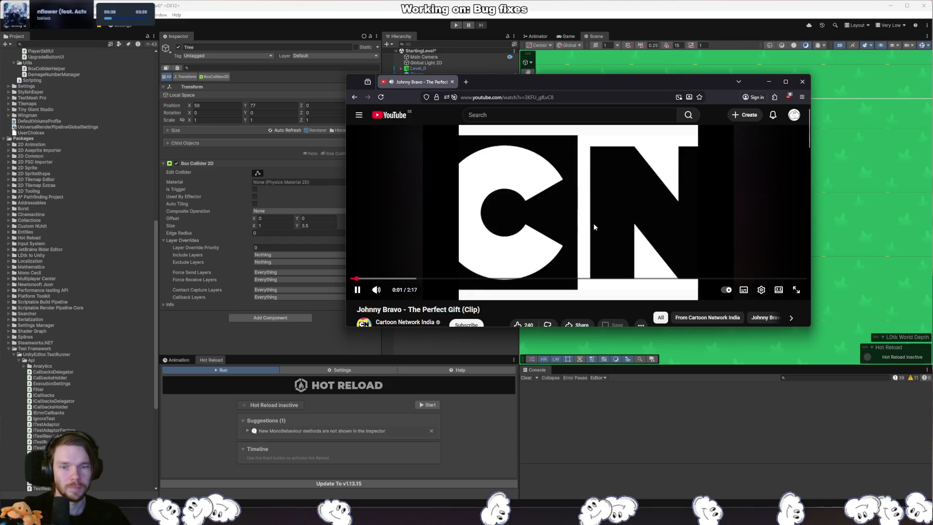
left_click(590, 224)
left_click(561, 238)
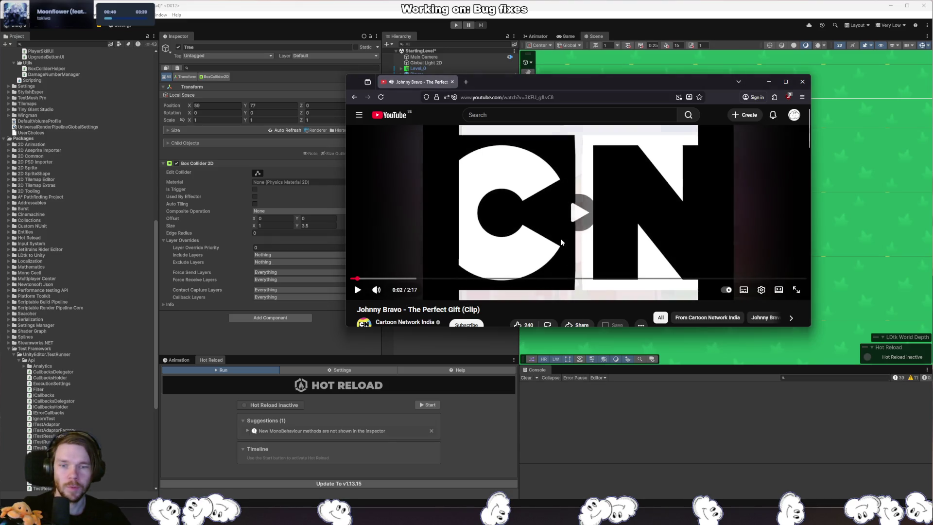
left_click(415, 279)
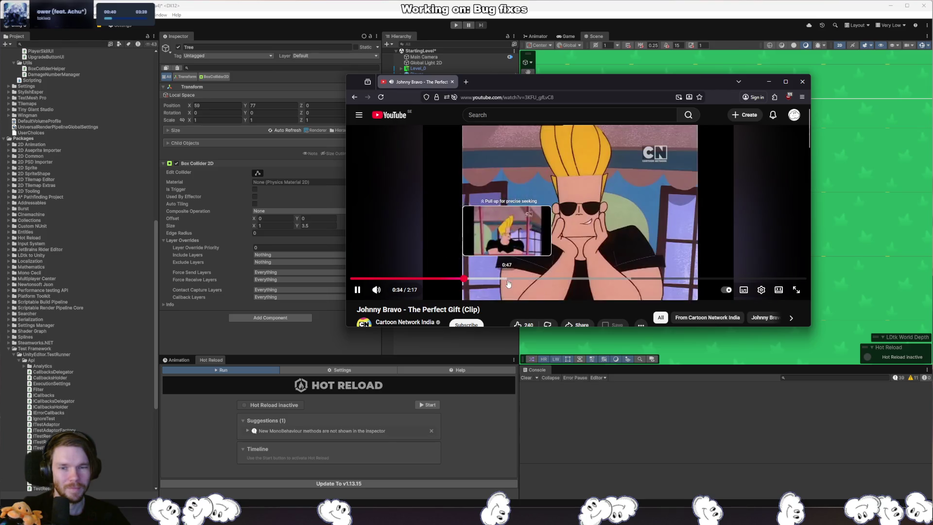
left_click(555, 279)
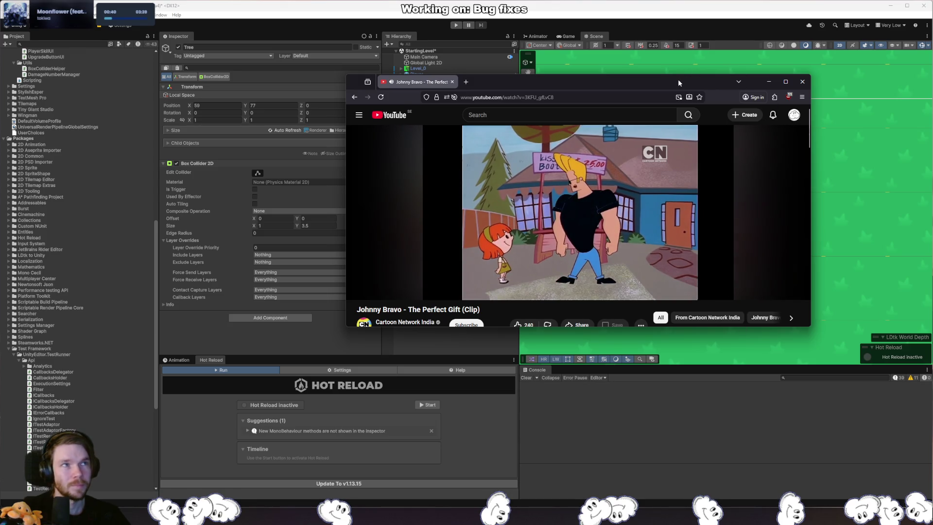
left_click_drag(677, 79, 584, 57)
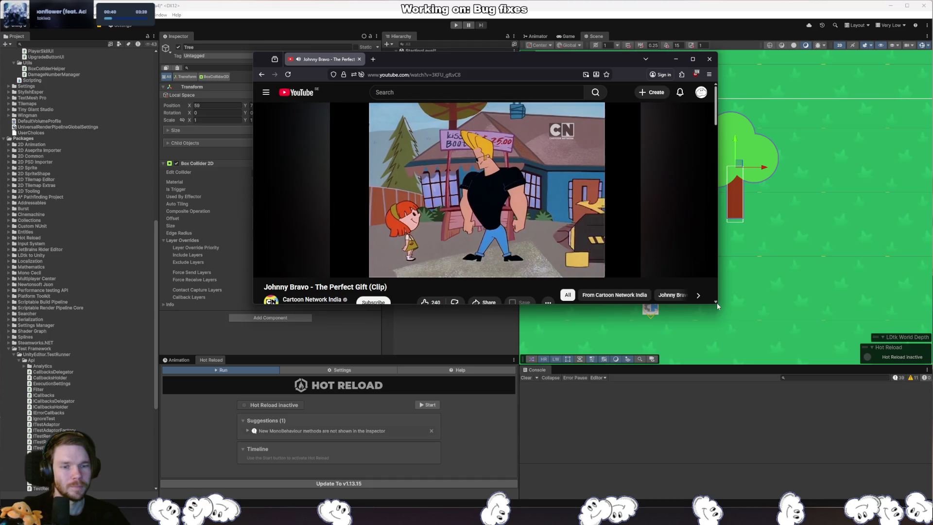
Enlarge the video window, skip the clip ahead to 1:36, then close it to return to Unity
mouse_move(715, 303)
left_mouse_down()
mouse_move(747, 341)
mouse_move(923, 422)
mouse_move(925, 460)
left_mouse_up()
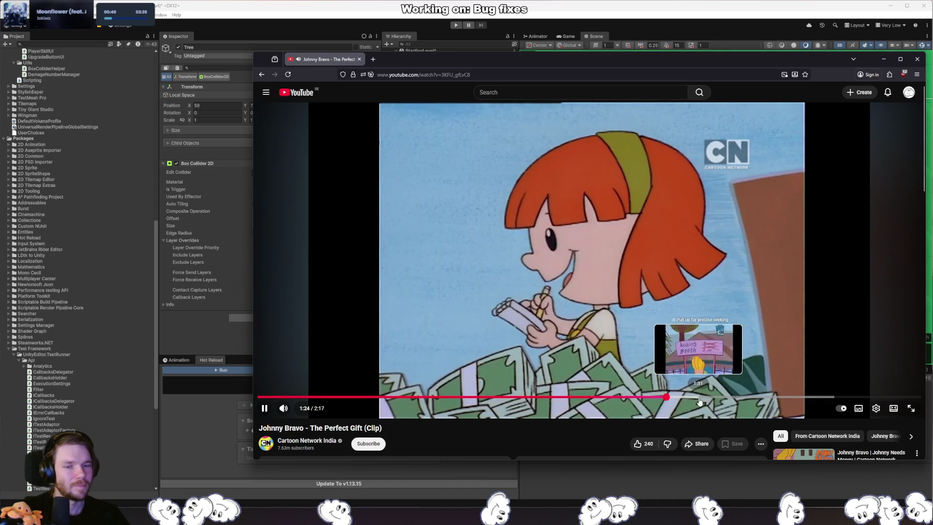
left_click(698, 397)
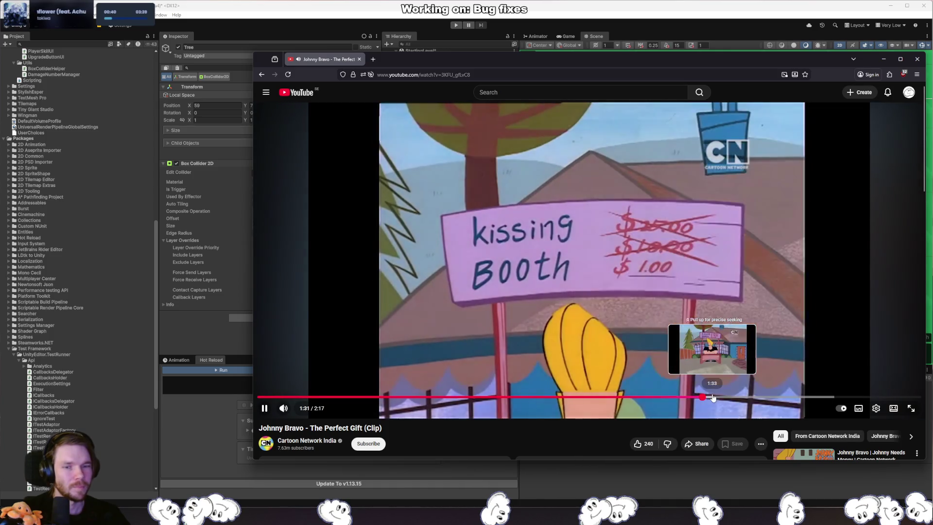
left_click(712, 397)
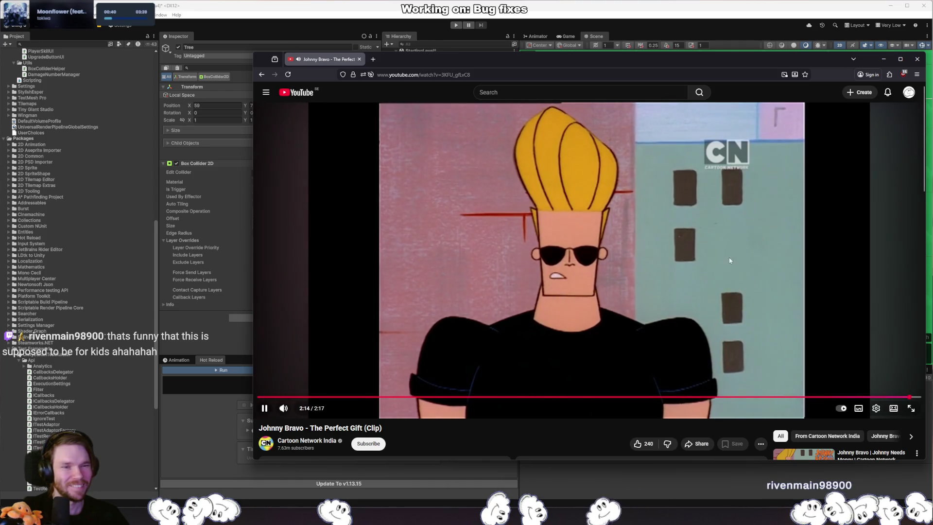
left_click(915, 59)
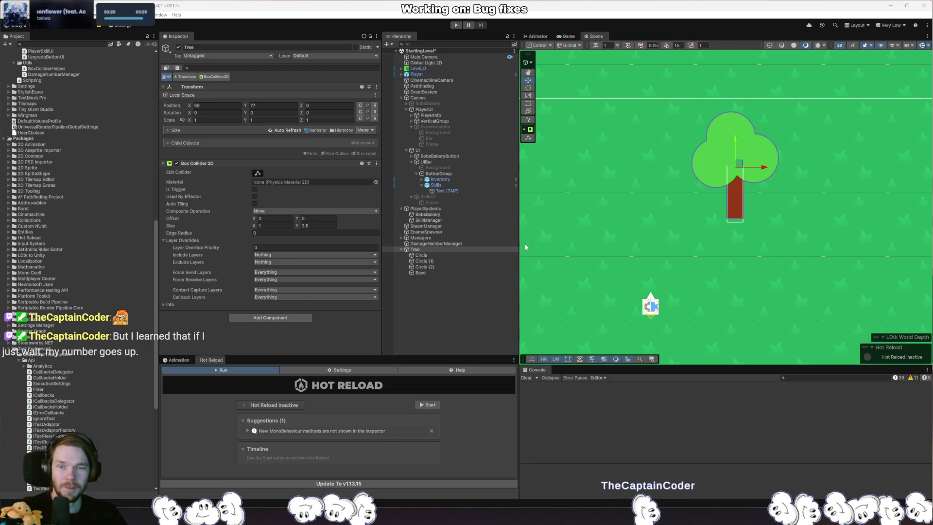
Collapse the Player and UI subfolders under Scripts in the Project panel
scroll(27, 193, "up", 10)
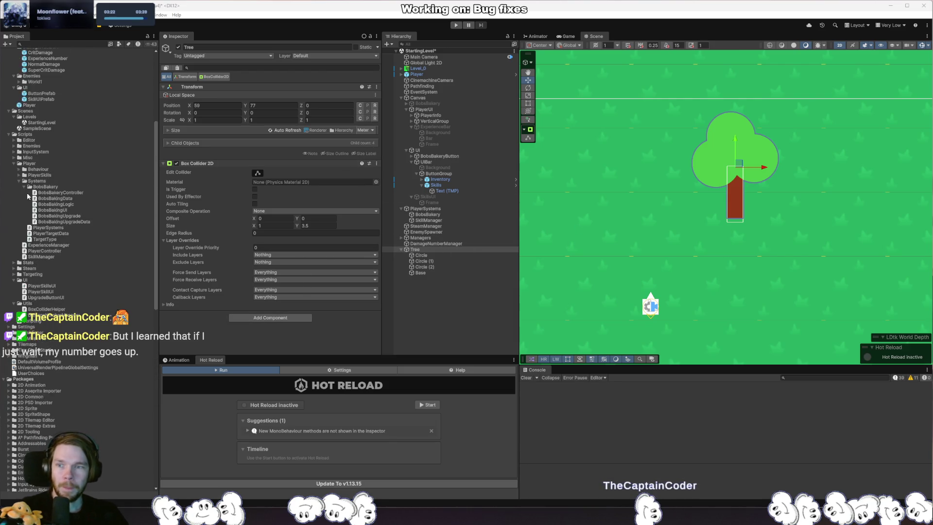
left_click(13, 273)
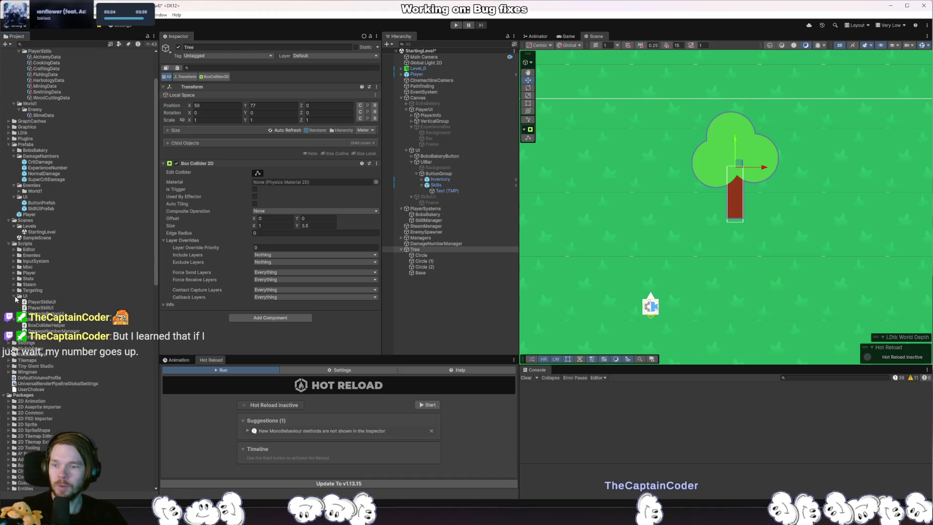
left_click(14, 297)
left_click(18, 291)
right_click(22, 243)
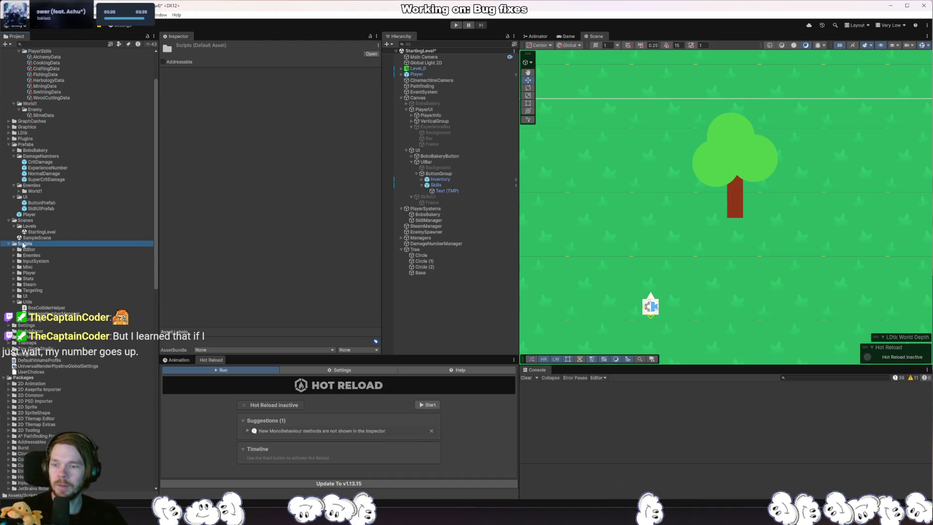
Create a Mechanics folder inside Scripts
mouse_move(119, 252)
left_click(191, 251)
type("Mechanics")
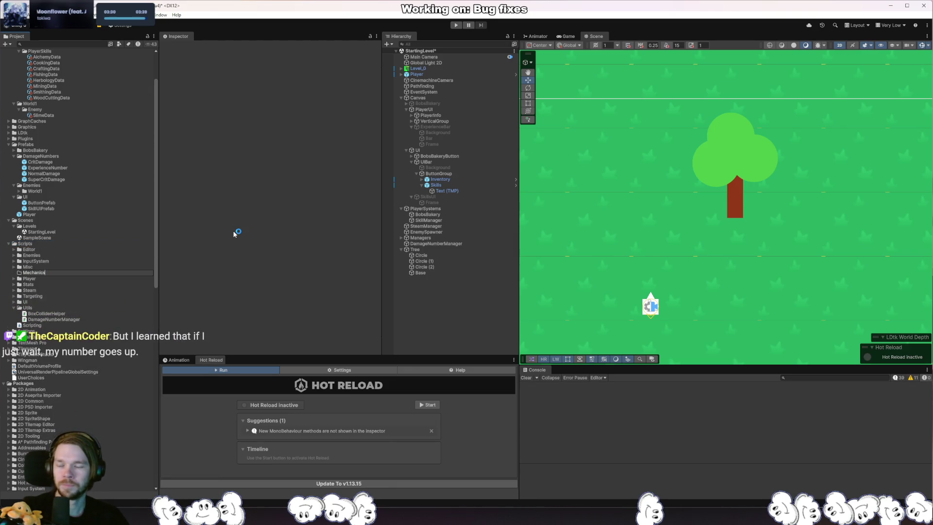
key("Return")
Create a TreeMechanic MonoBehaviour script in Mechanics and open it in Rider
right_click(54, 270)
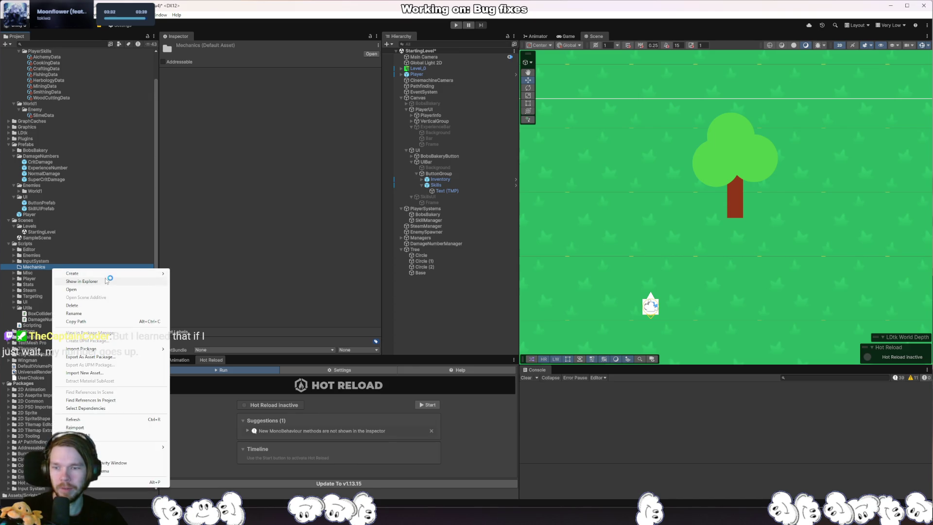
mouse_move(110, 273)
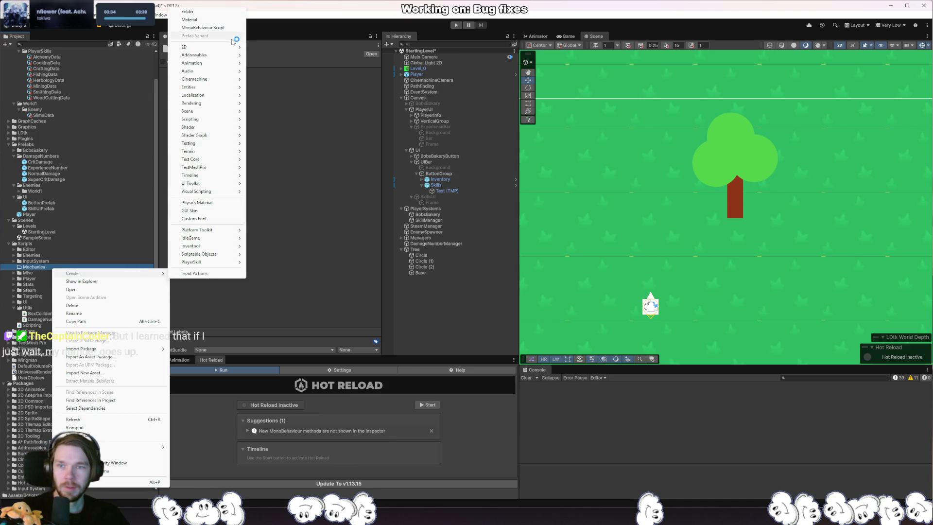
left_click(213, 28)
type("TreeMechanic")
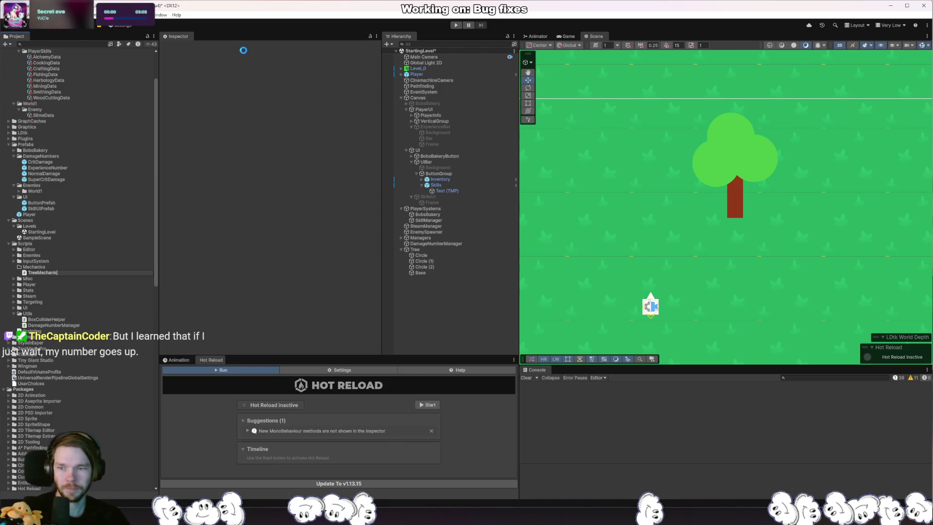
double_click(42, 272)
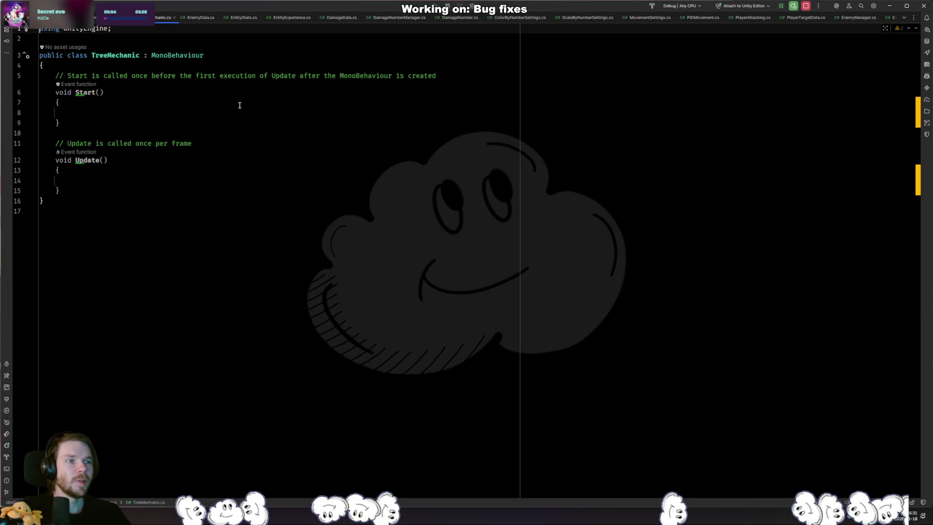
Change TreeMechanic's base class from MonoBehaviour to TargetableMonoBehaviour
left_click(219, 57)
key("ctrl+shift+Left")
type("Targeta")
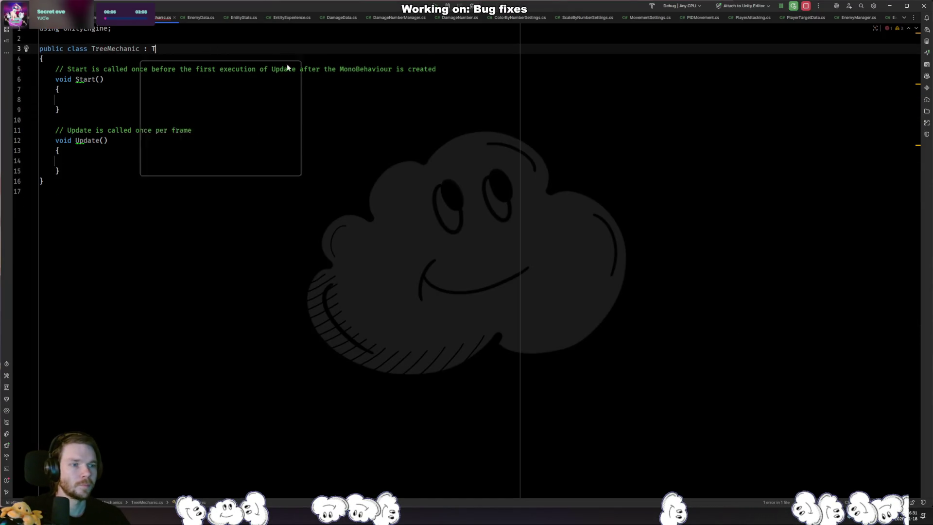
key("Down")
key("Return")
key("ctrl+shift+Left")
type("TargetableMono")
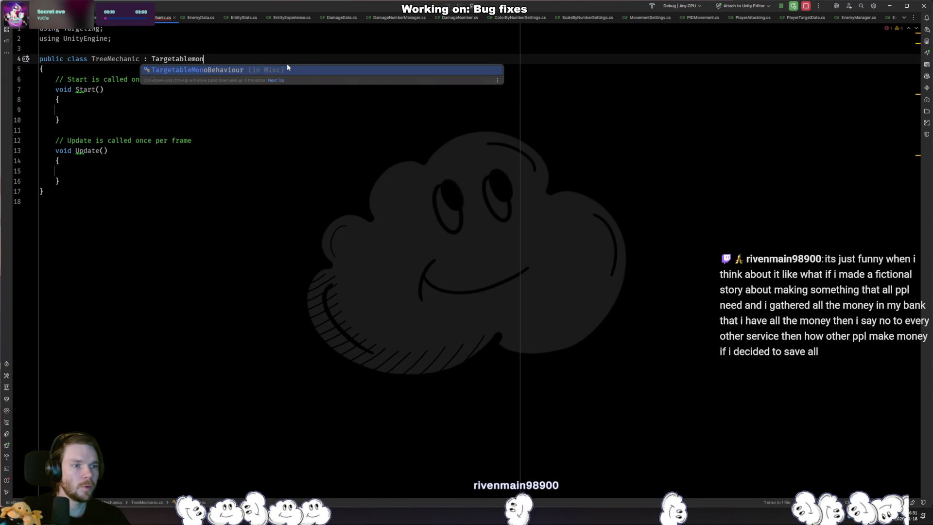
key("Return")
Generate the GetTargetType override, delete empty Start and Update, and remove unused usings
key("ctrl+Left")
key("alt+Return")
key("Return")
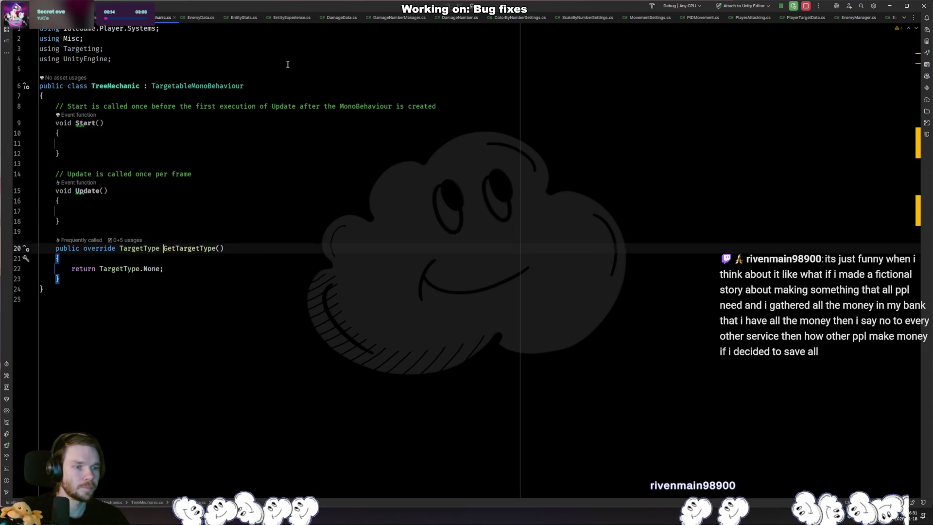
key("ctrl+w")
key("ctrl+w")
key("Delete")
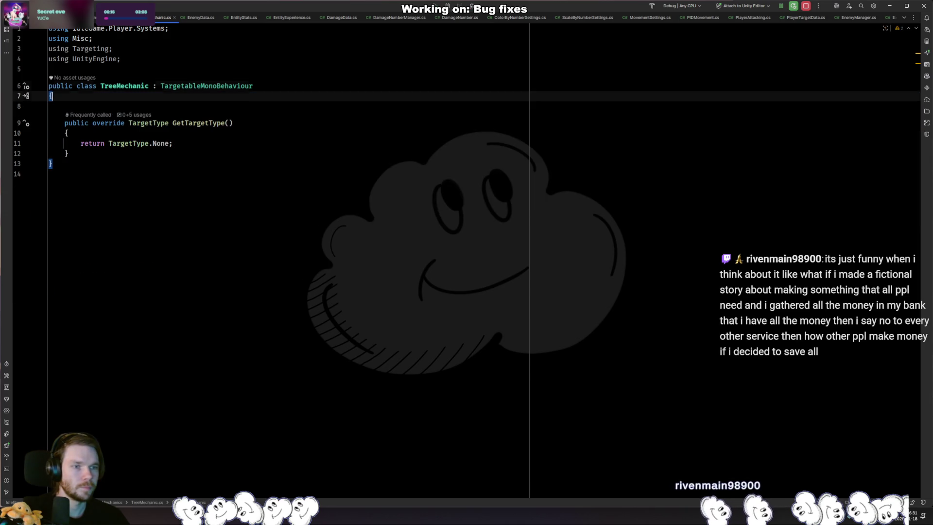
key("Up")
key("Up")
key("Up")
key("alt+Return")
key("Return")
key("Down")
key("Down")
key("Down")
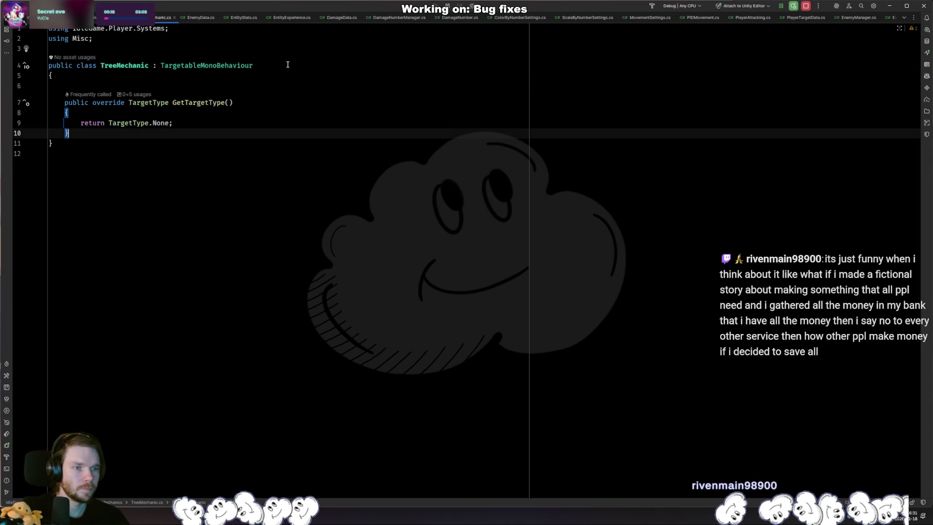
Add 'Tree = 3,' after Enemy = 2 in the TargetType enum
key("ctrl+Right")
key("ctrl+Right")
key("ctrl+b")
key("Down")
key("Down")
key("Down")
key("End")
key("Return")
type("Tree = 3,")
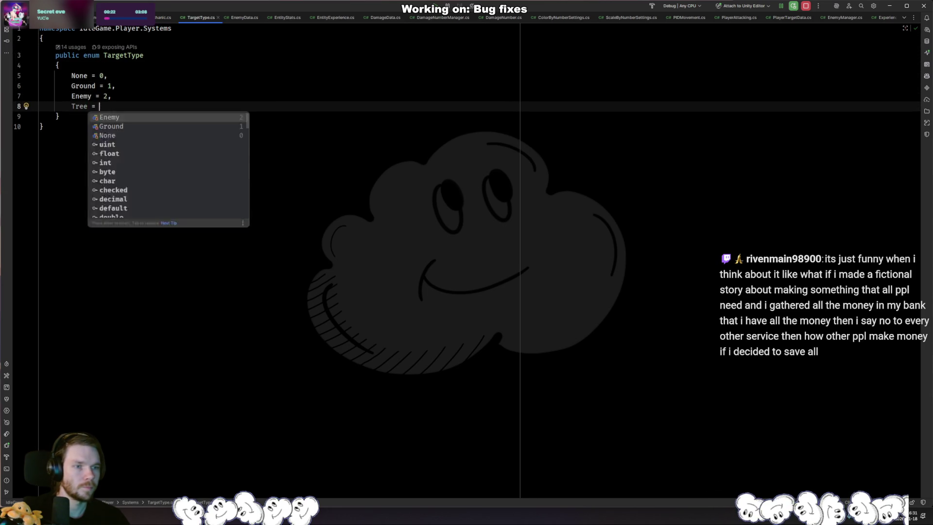
Make TreeMechanic's GetTargetType return TargetType.Tree instead of None
key("ctrl+alt+Left")
key("ctrl+Right")
key("ctrl+shift+Right")
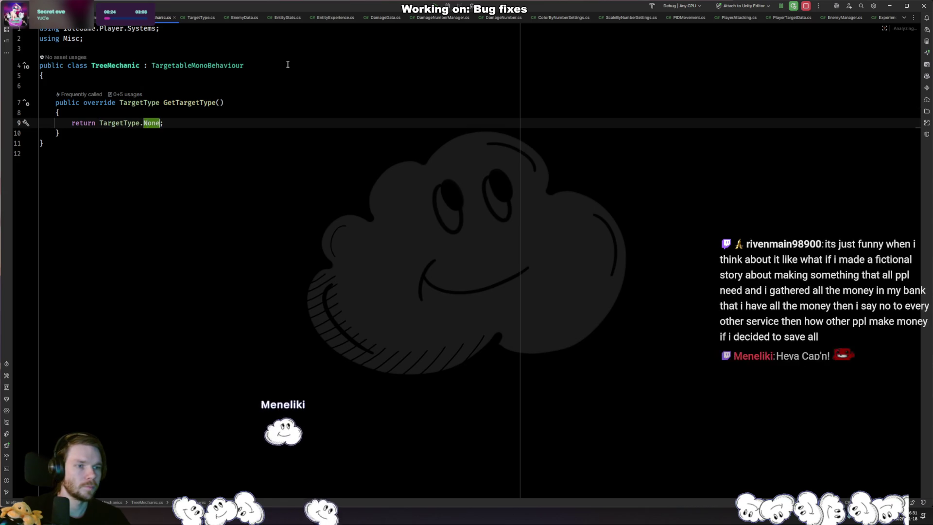
type("Tr")
key("Return")
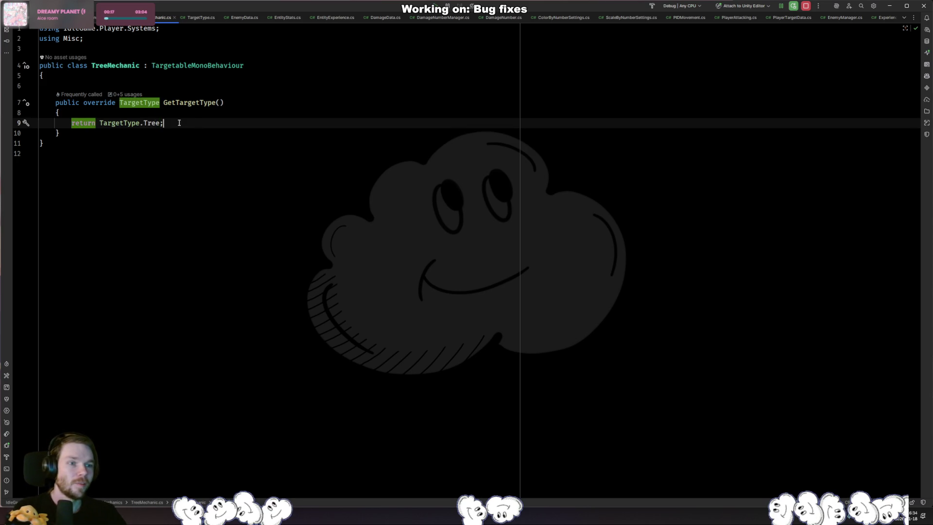
Move between TreeMechanic and the TargetType enum, and search project files for 'slim'
left_click(169, 103)
left_click(181, 90)
mouse_move(206, 99)
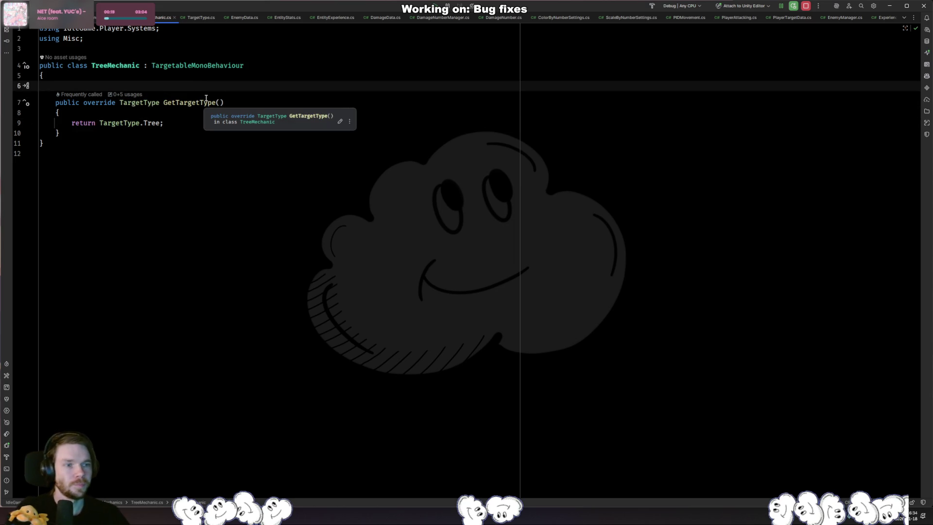
key("ctrl+alt+Left")
key("ctrl+alt+Right")
key("ctrl+shift+t")
type("slim")
key("Return")
key("ctrl+alt+Left")
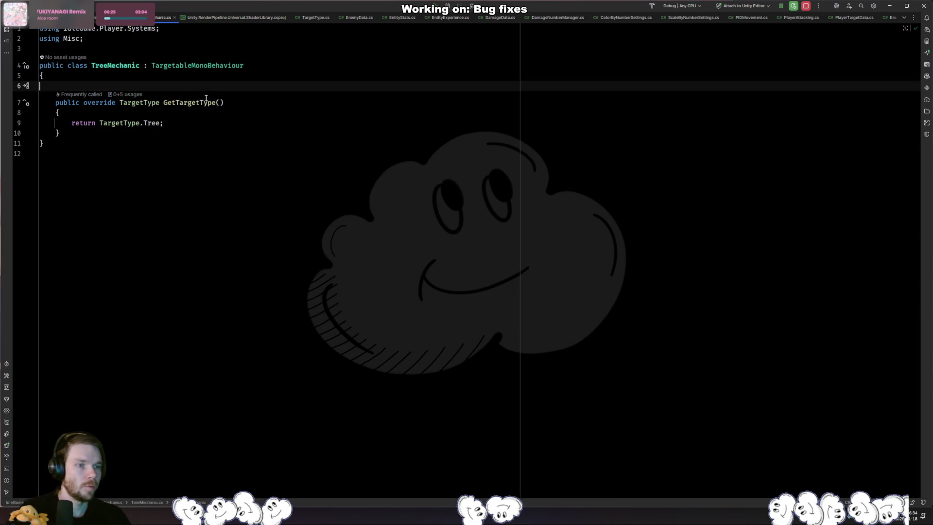
key("ctrl+f")
key("Escape")
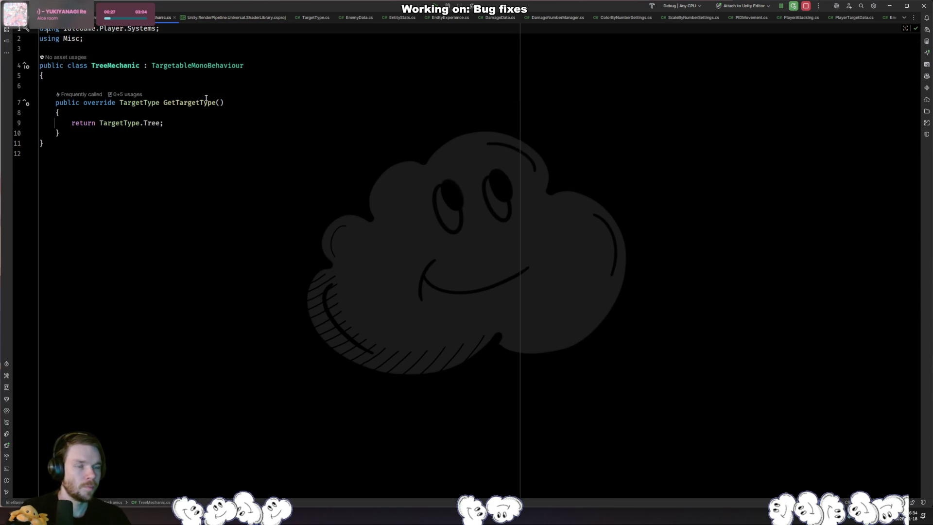
Open the SlimeEnemy script and review where it uses the IEnemy interface
key("ctrl+shift+t")
key("Return")
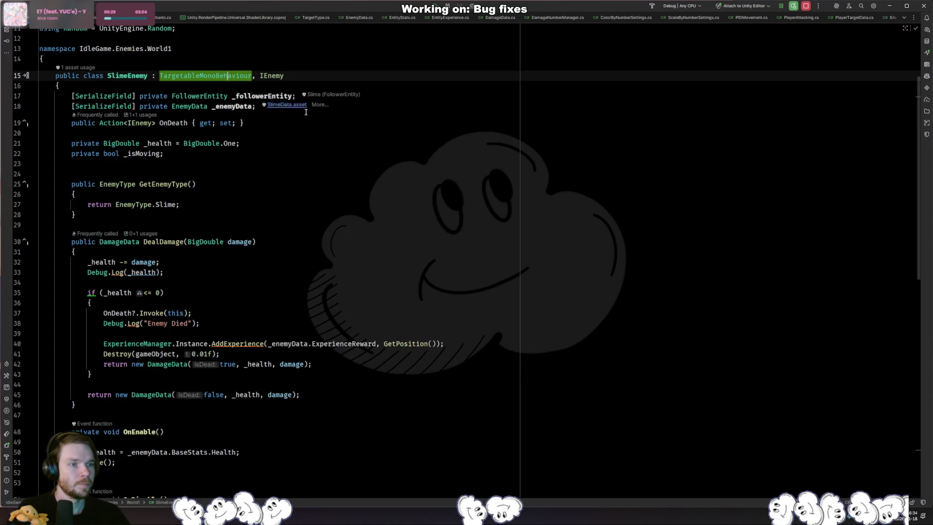
left_click(266, 122)
key("Down")
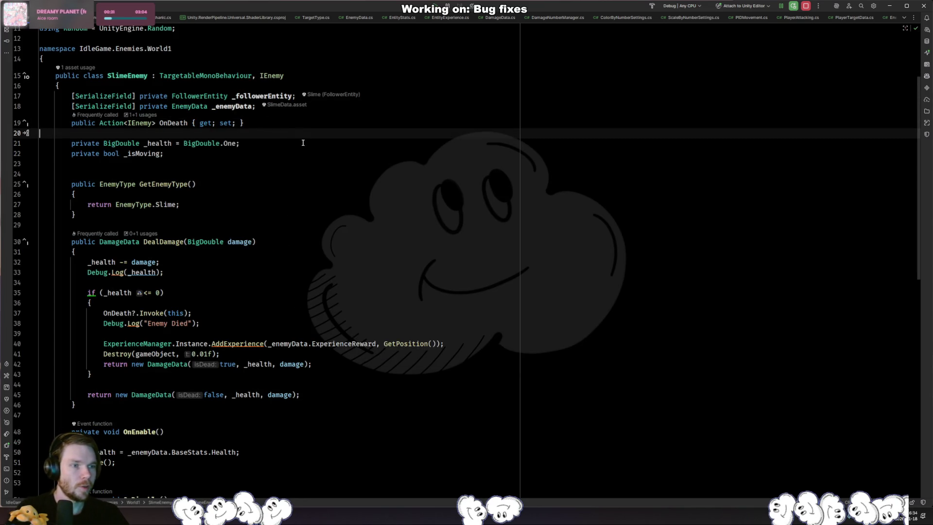
left_click(260, 154)
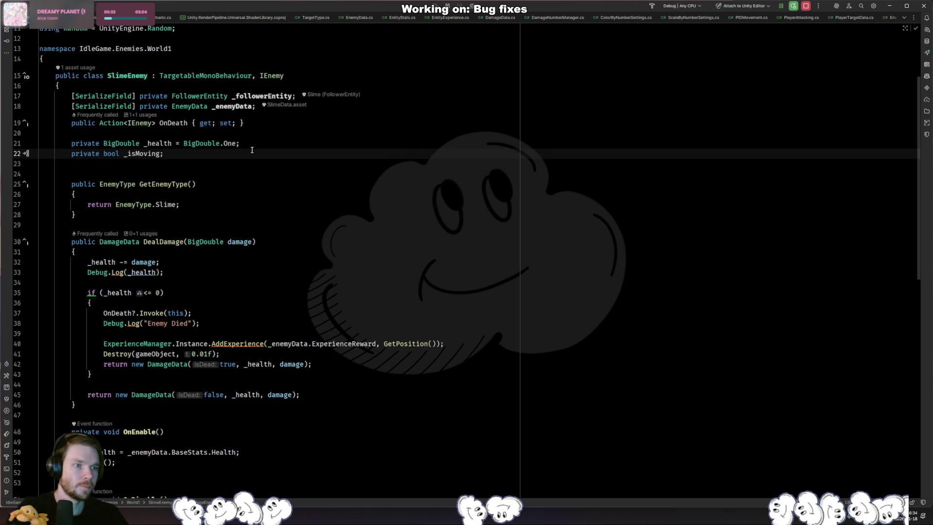
left_click(400, 75)
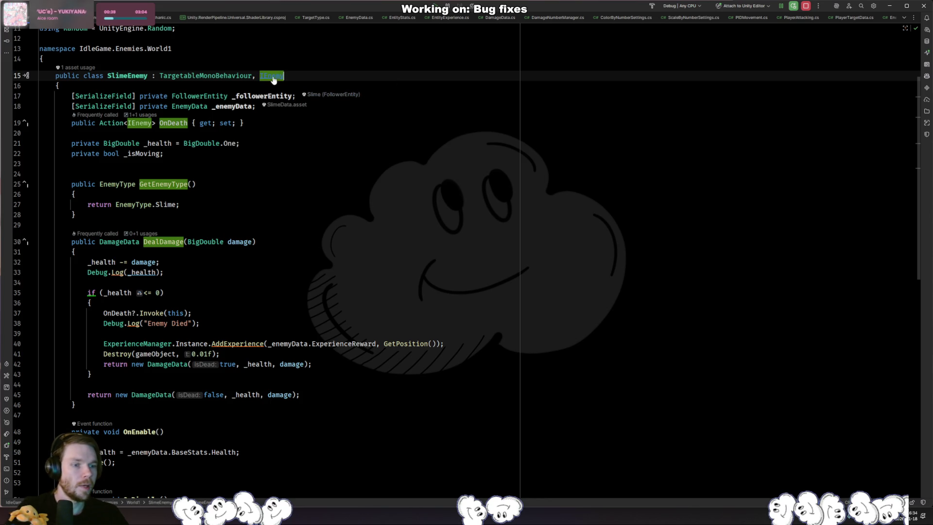
scroll(259, 86, "down", 15)
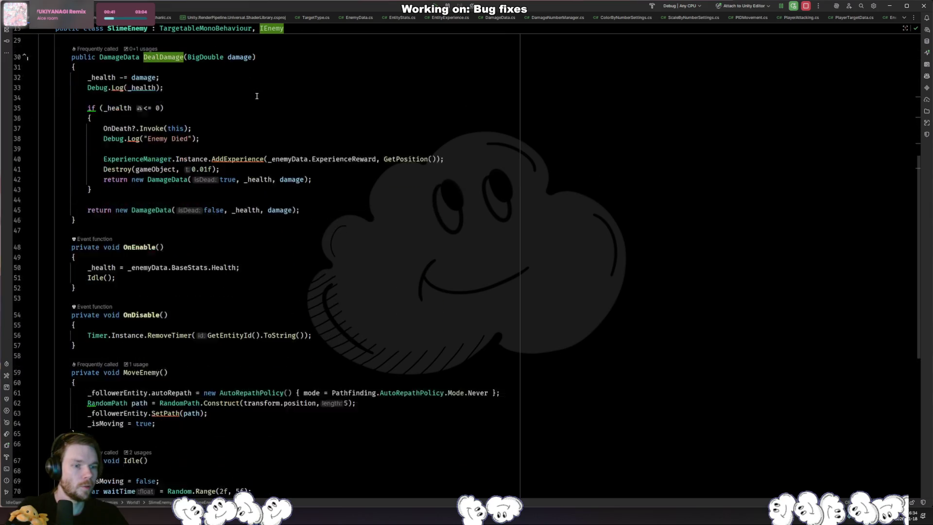
scroll(220, 252, "up", 15)
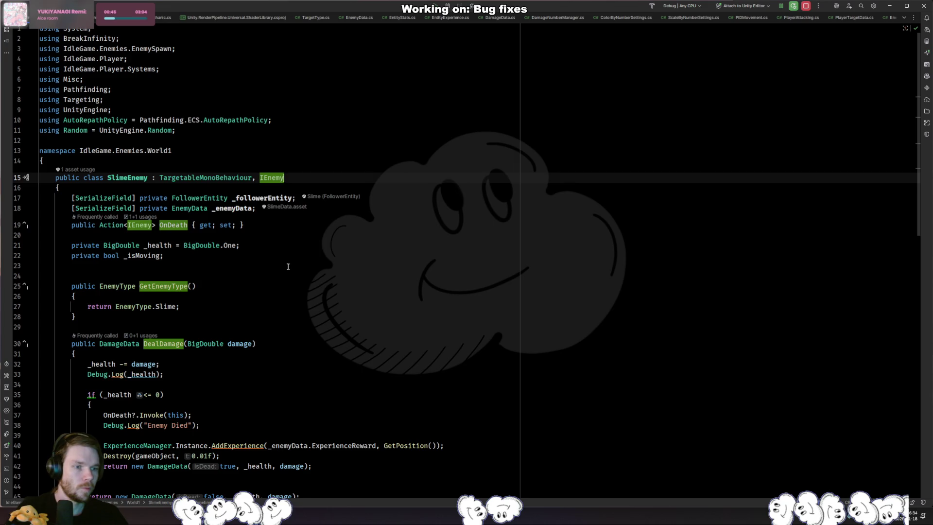
scroll(288, 267, "down", 8)
Compare with TreeMechanic, then jump to IEnemy's declaration and reveal IEnemy.cs in the Explorer
key("ctrl+Tab")
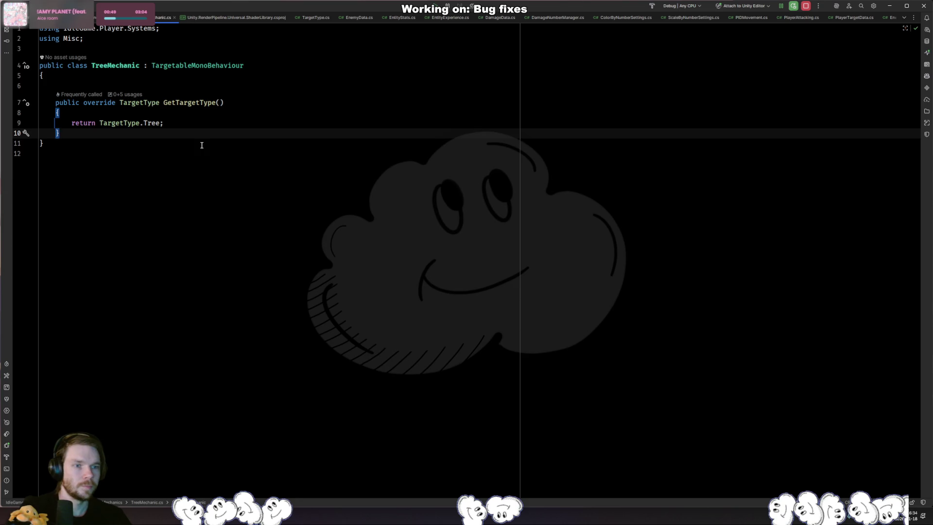
key("ctrl+Tab")
scroll(275, 49, "up", 4)
left_click(284, 56)
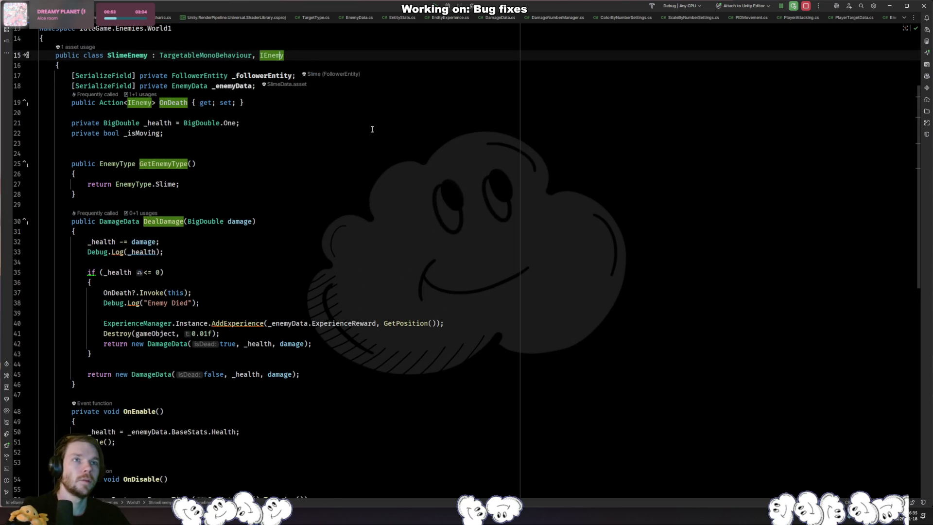
left_click(271, 56, "ctrl")
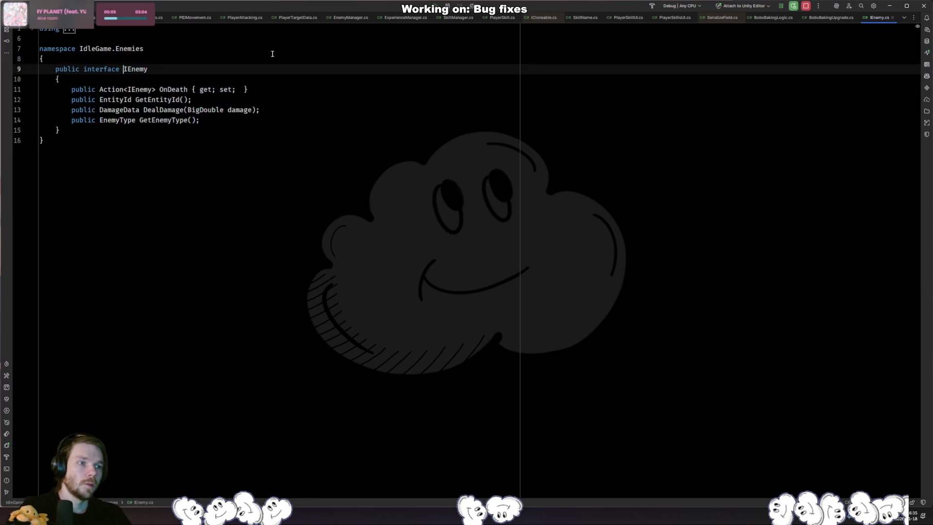
key("alt+shift+l")
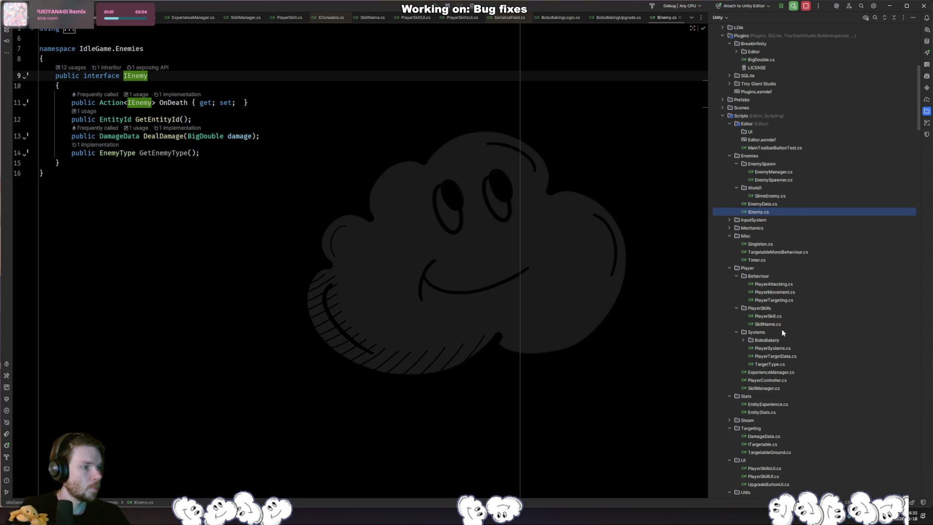
Create a new IGatherable interface file in the Mechanics folder
right_click(748, 227)
mouse_move(745, 238)
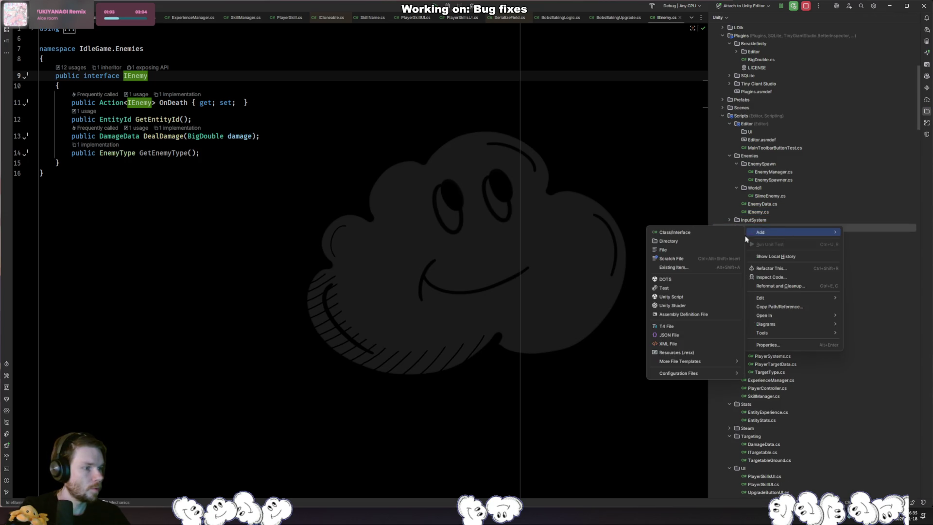
left_click(697, 232)
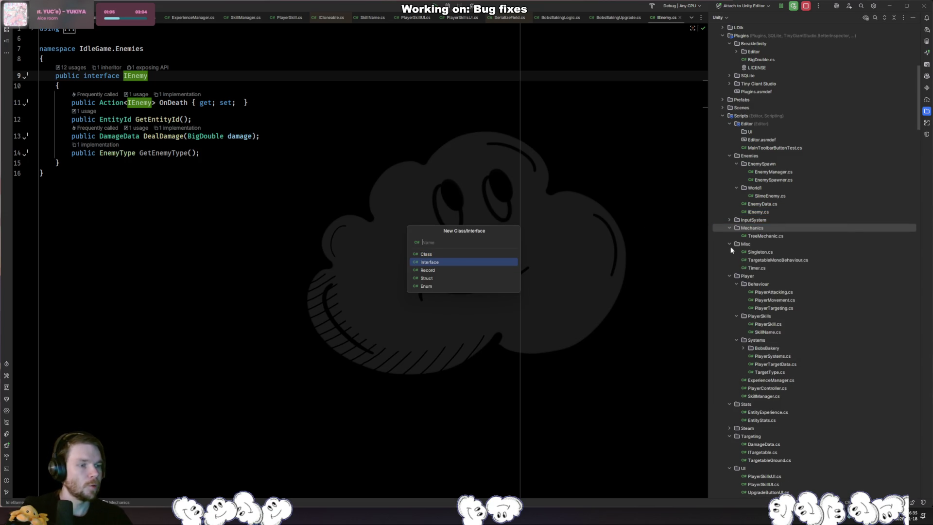
type("IGatherable")
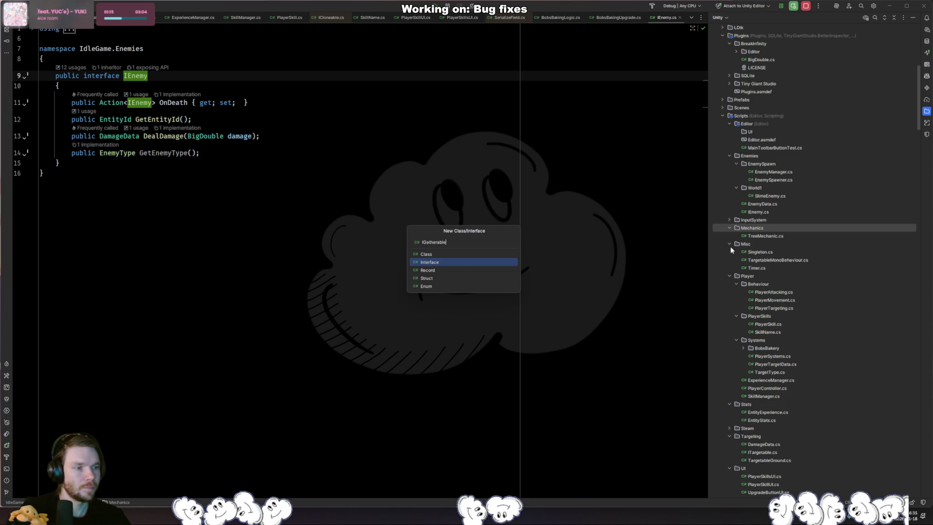
key("Return")
Declare 'public void Gather()' in IGatherable, checking IEnemy for reference
type("public void Gather();")
key("ctrl+Tab")
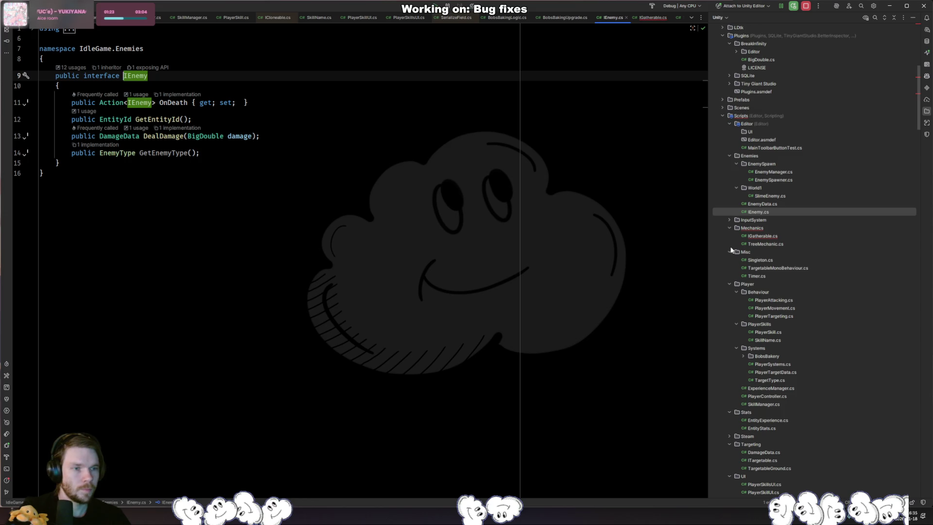
key("ctrl+Tab")
key("ctrl+z")
key("ctrl+shift+z")
key("End")
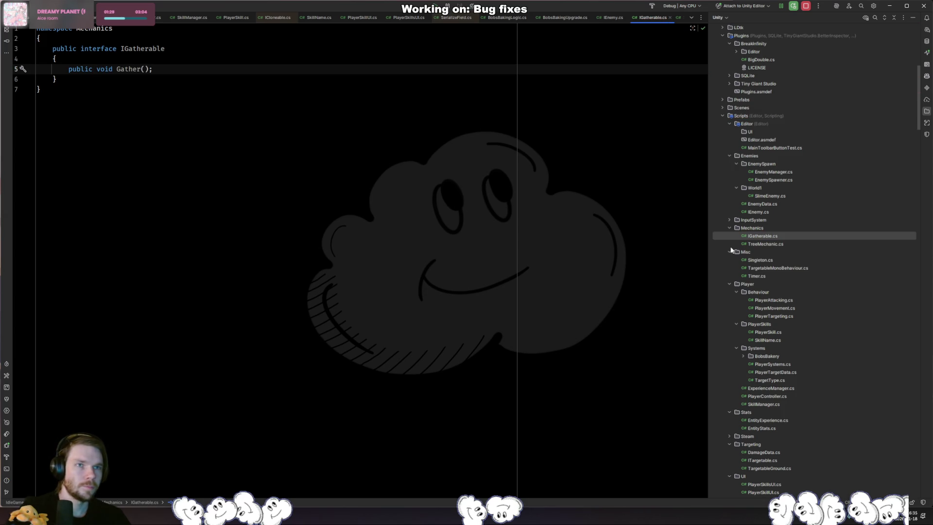
Add IGatherable to TreeMechanic and generate a Gather() stub with a placeholder gathering comment
key("ctrl+Tab")
key("ctrl+Tab")
key("ctrl+Tab")
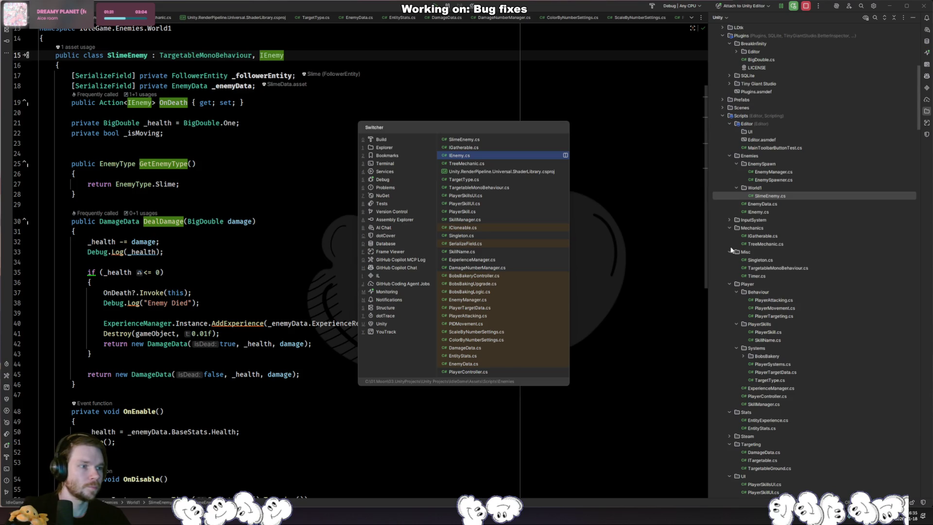
key("ctrl+Tab")
type(", IGath")
key("Return")
key("alt+Return")
key("Return")
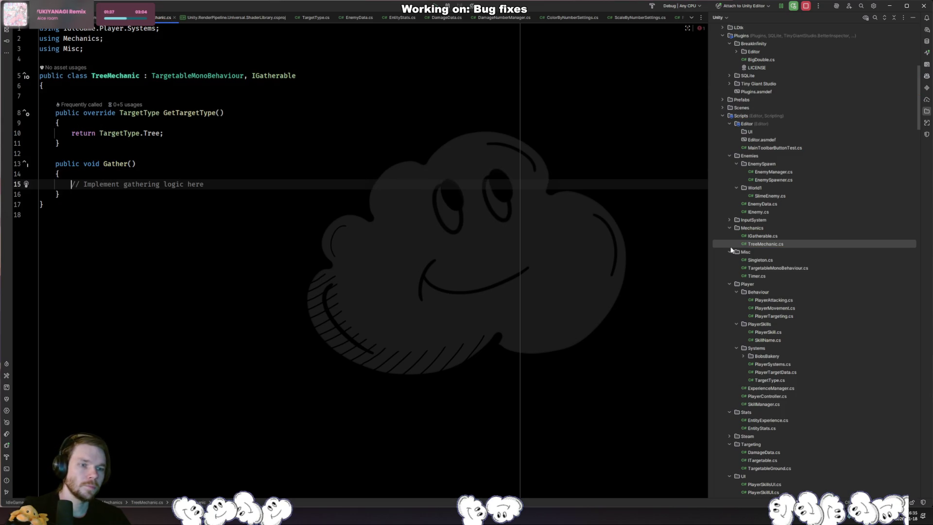
key("Tab")
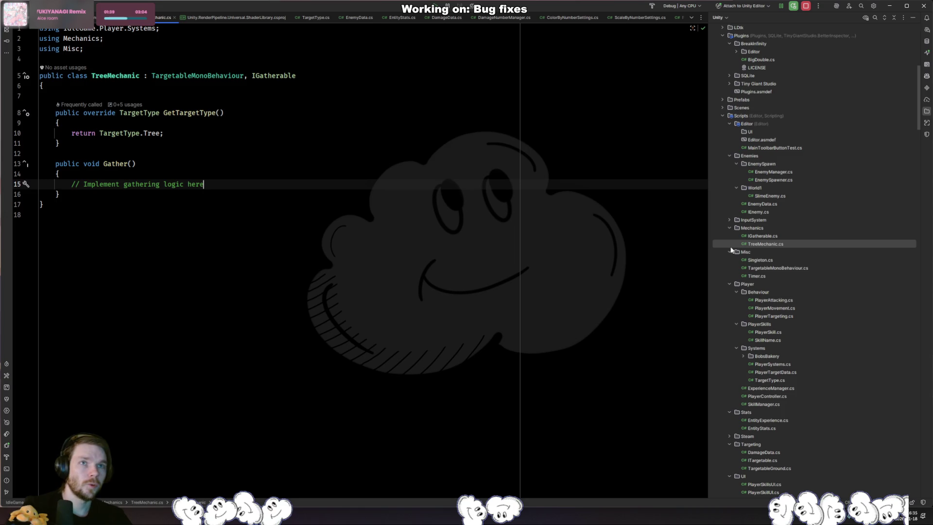